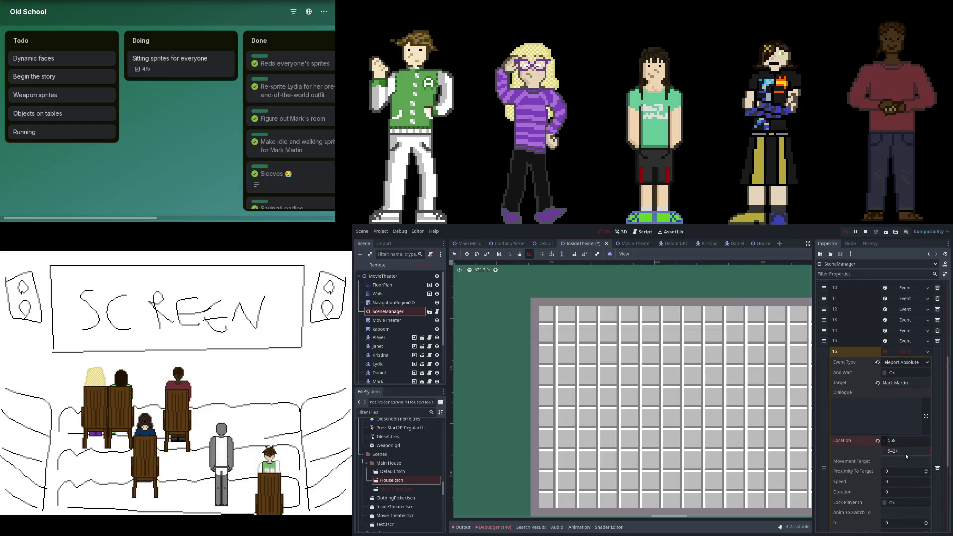
- Commit event 16's location y as 557 and add a new Event in slot 17
{"action": "key", "text": "Return"}
{"action": "left_click", "coordinate": [901, 351]}
{"action": "left_click", "coordinate": [886, 445]}
{"action": "left_click", "coordinate": [900, 457]}
{"action": "key", "text": "ctrl+z"}
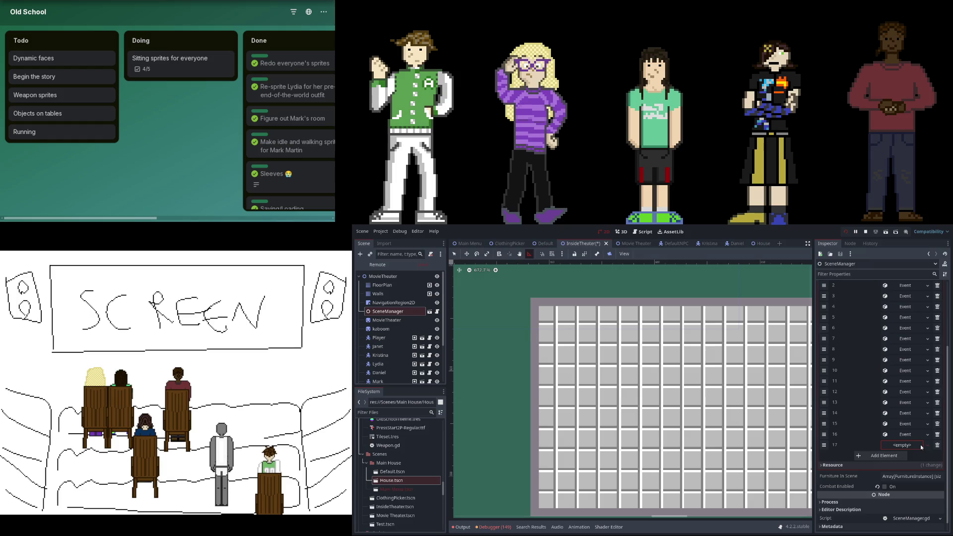
{"action": "left_click", "coordinate": [918, 445]}
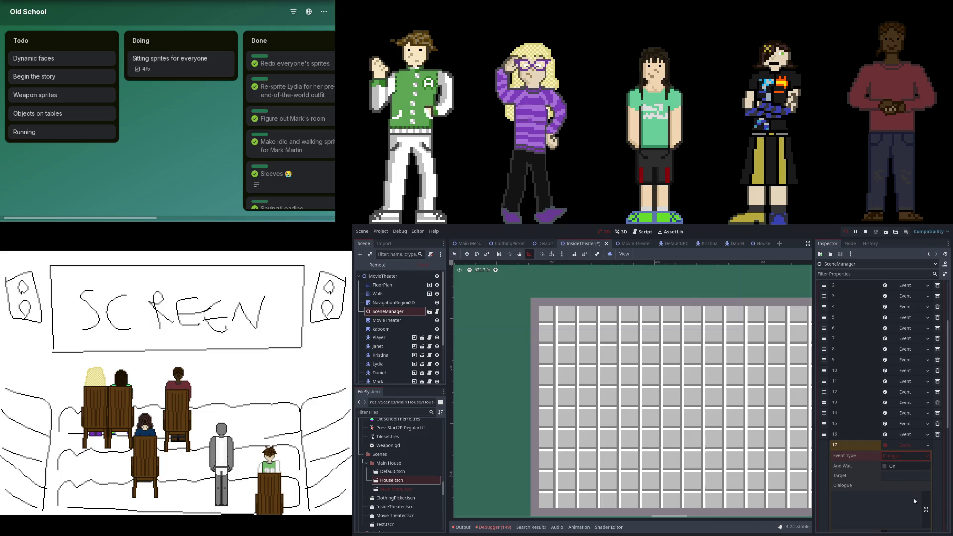
- Make event 17 a Movement Local event targeting the Daniel character
{"action": "left_click", "coordinate": [902, 360]}
{"action": "scroll", "coordinate": [896, 384], "scroll_direction": "up", "scroll_amount": 1}
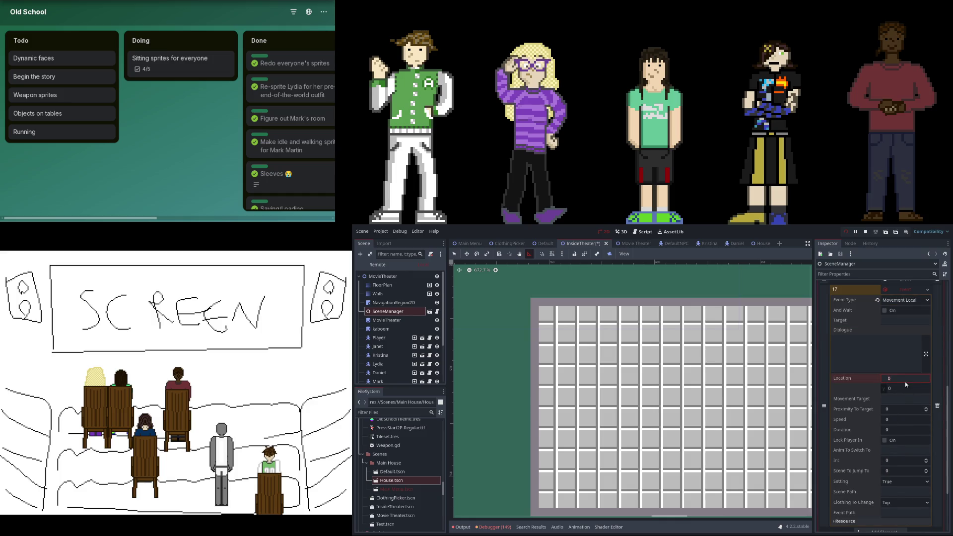
{"action": "left_click", "coordinate": [896, 322]}
{"action": "type", "text": "Daniel'C"}
{"action": "type", "text": "hipton"}
- Measure the corridor distance on the tile map with the ruler
{"action": "left_click", "coordinate": [909, 377]}
{"action": "scroll", "coordinate": [692, 395], "scroll_direction": "down", "scroll_amount": 5}
{"action": "left_click", "coordinate": [629, 368]}
{"action": "mouse_move", "coordinate": [628, 367]}
{"action": "left_mouse_down"}
{"action": "mouse_move", "coordinate": [795, 368]}
{"action": "mouse_move", "coordinate": [594, 371]}
{"action": "mouse_move", "coordinate": [692, 381]}
{"action": "mouse_move", "coordinate": [698, 368]}
{"action": "left_mouse_up"}
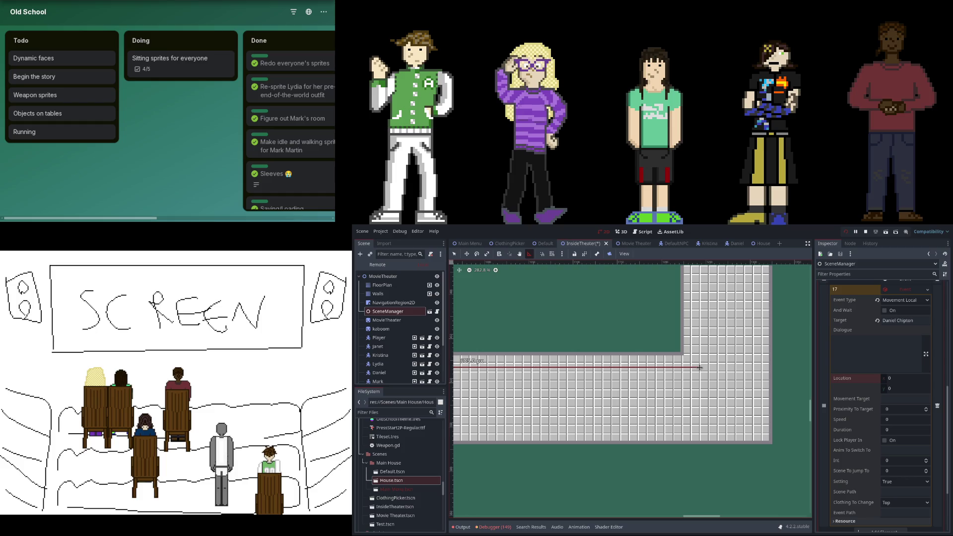
{"action": "left_click_drag", "start_coordinate": [700, 368], "coordinate": [700, 368]}
{"action": "left_click", "coordinate": [910, 378]}
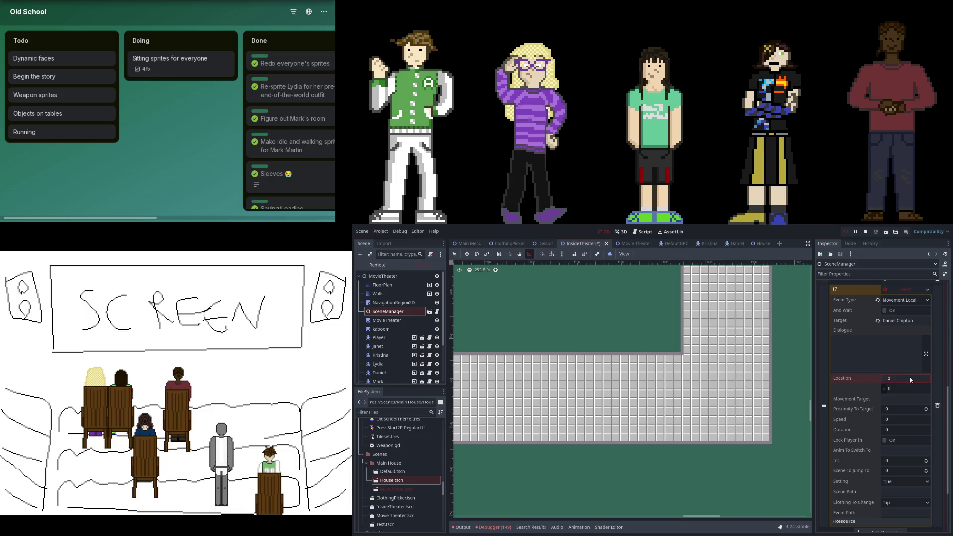
{"action": "type", "text": "605"}
- Confirm 685 as event 17's location x, pan around the corridor, and collapse the event
{"action": "left_click", "coordinate": [719, 370]}
{"action": "left_click_drag", "start_coordinate": [765, 387], "coordinate": [740, 386]}
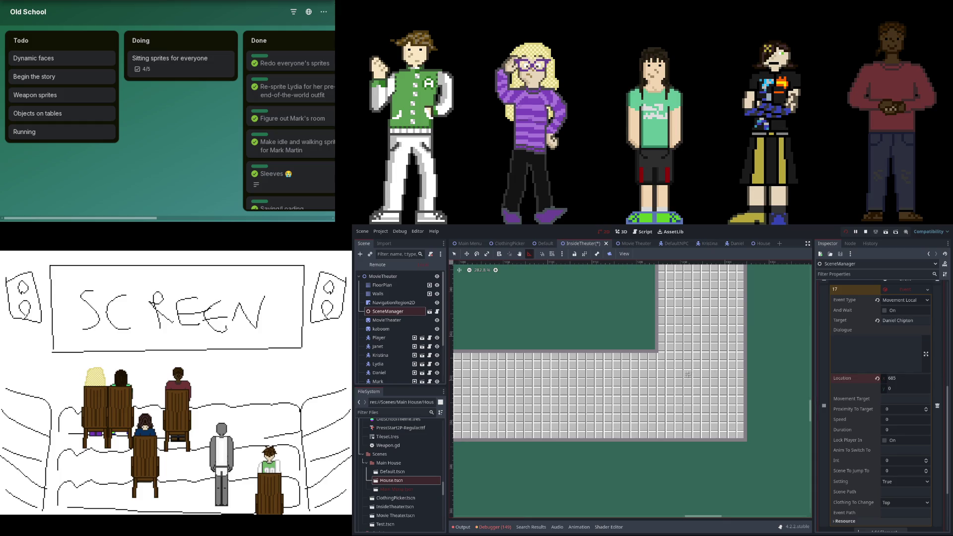
{"action": "left_click_drag", "start_coordinate": [685, 368], "coordinate": [689, 386]}
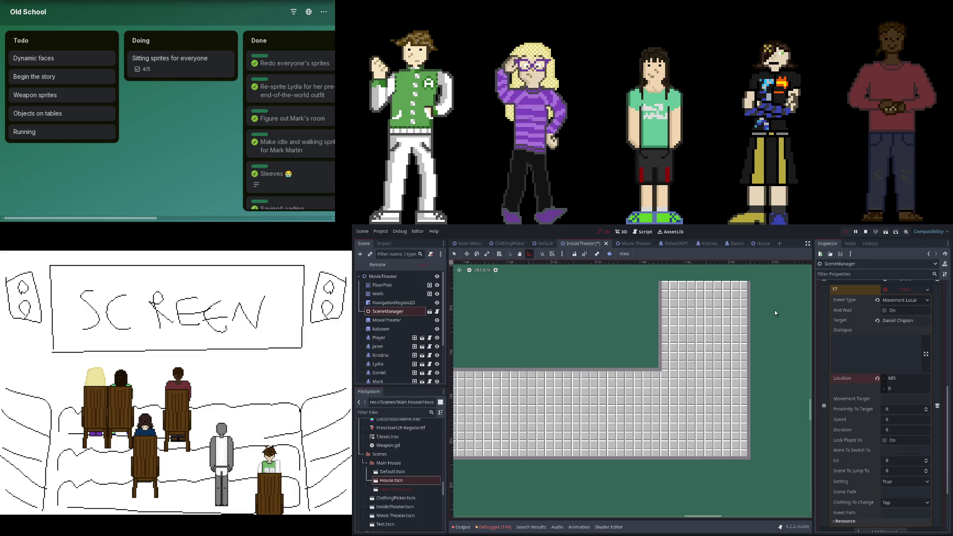
{"action": "scroll", "coordinate": [640, 338], "scroll_direction": "up", "scroll_amount": 1}
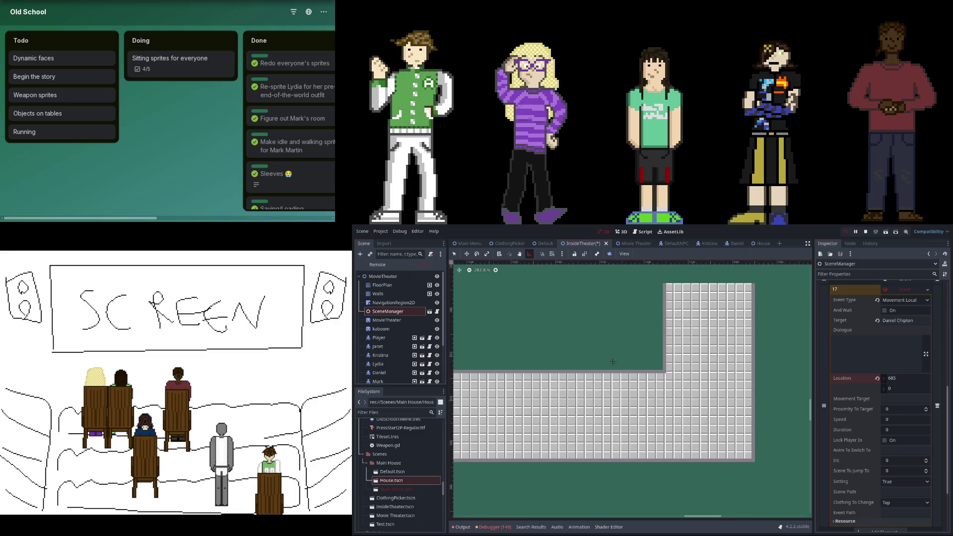
{"action": "scroll", "coordinate": [546, 401], "scroll_direction": "left", "scroll_amount": 5}
{"action": "scroll", "coordinate": [570, 382], "scroll_direction": "down", "scroll_amount": 2}
{"action": "scroll", "coordinate": [569, 382], "scroll_direction": "down", "scroll_amount": 3}
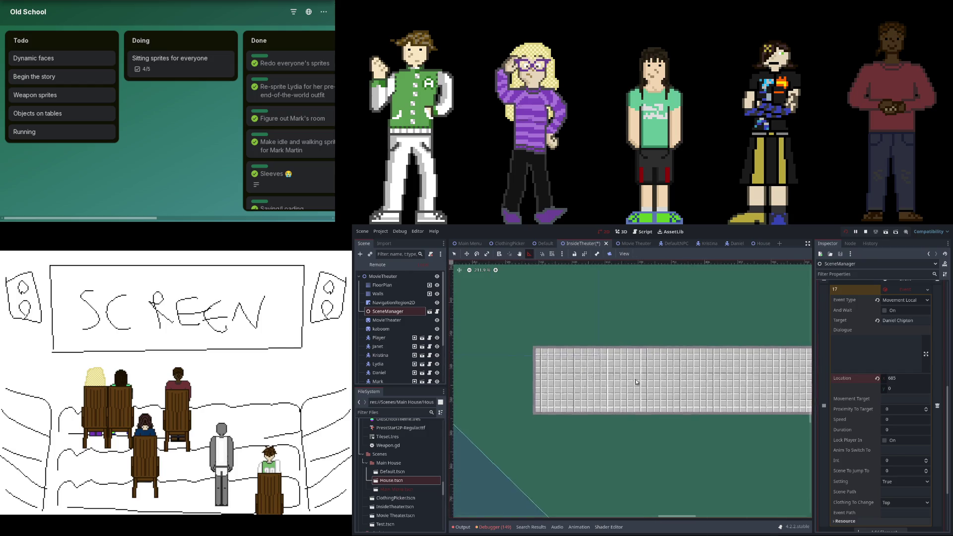
{"action": "scroll", "coordinate": [635, 363], "scroll_direction": "up", "scroll_amount": 4}
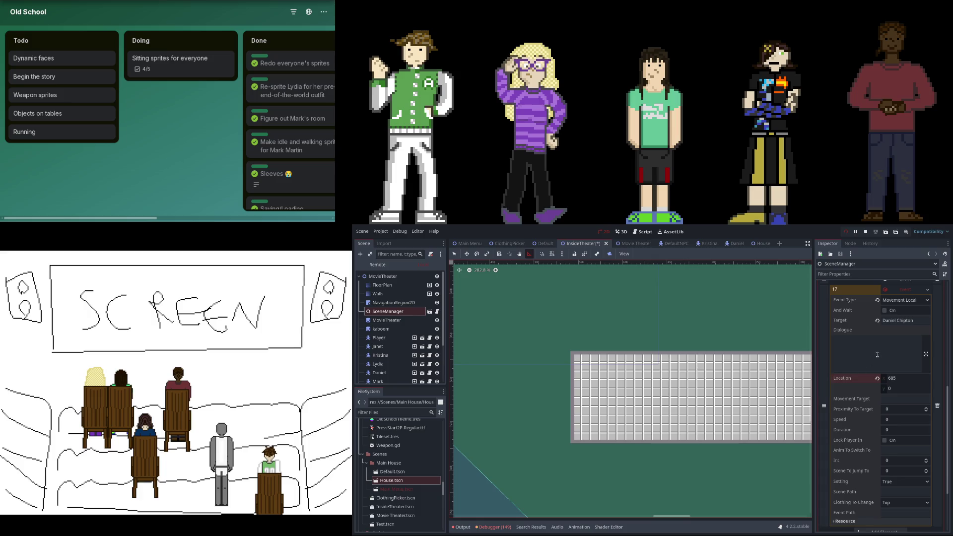
{"action": "scroll", "coordinate": [871, 405], "scroll_direction": "up", "scroll_amount": 3}
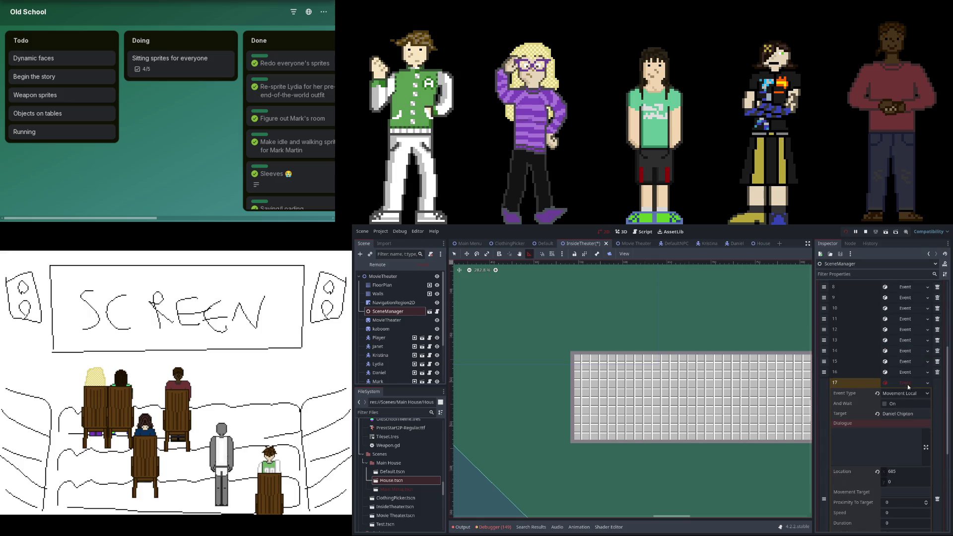
{"action": "scroll", "coordinate": [908, 384], "scroll_direction": "up", "scroll_amount": 2}
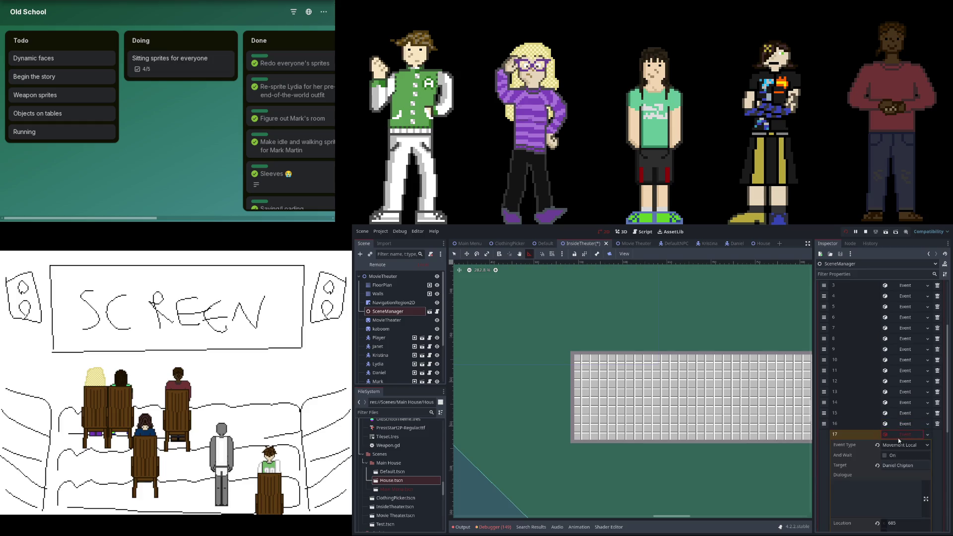
{"action": "left_click", "coordinate": [898, 437]}
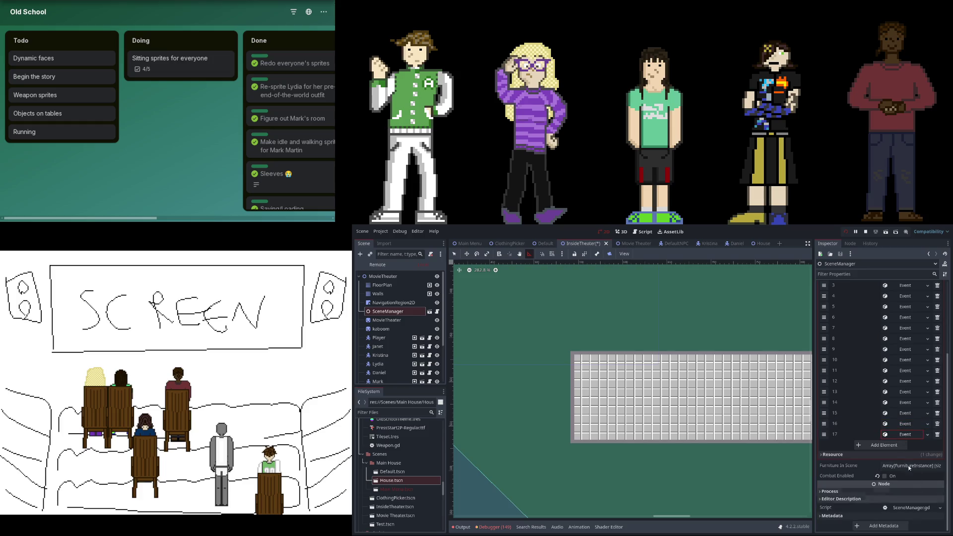
- Add event 18 as a Wait event and edit its duration
{"action": "left_click", "coordinate": [900, 445]}
{"action": "left_click", "coordinate": [902, 446]}
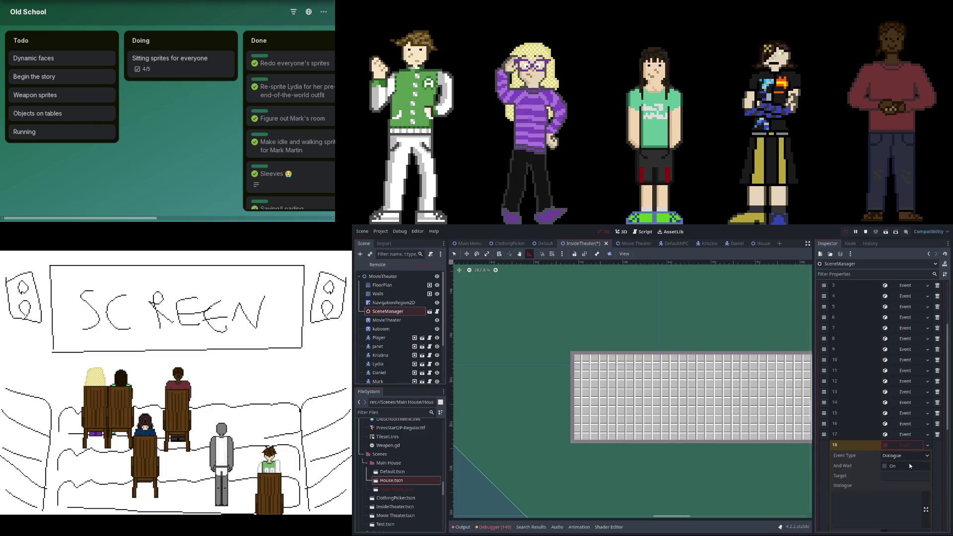
{"action": "scroll", "coordinate": [911, 437], "scroll_direction": "down", "scroll_amount": 5}
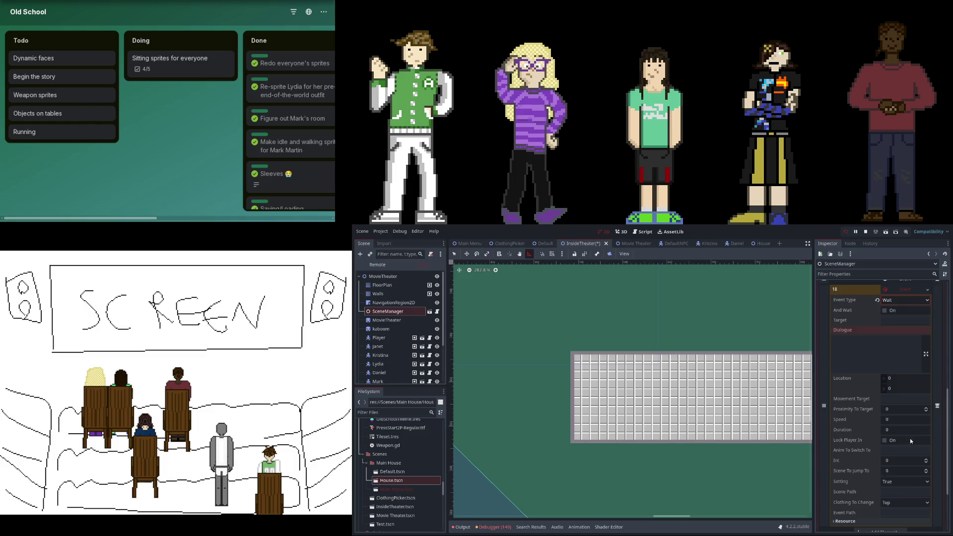
{"action": "left_click", "coordinate": [904, 430]}
{"action": "left_click", "coordinate": [900, 296]}
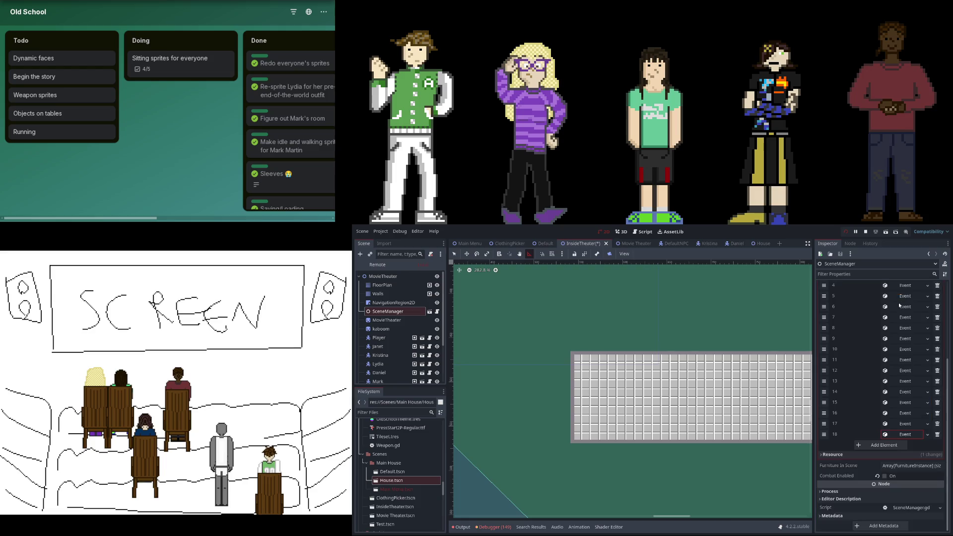
- Create a new Event in slot 19 and set it to absolute movement
{"action": "left_click", "coordinate": [912, 445]}
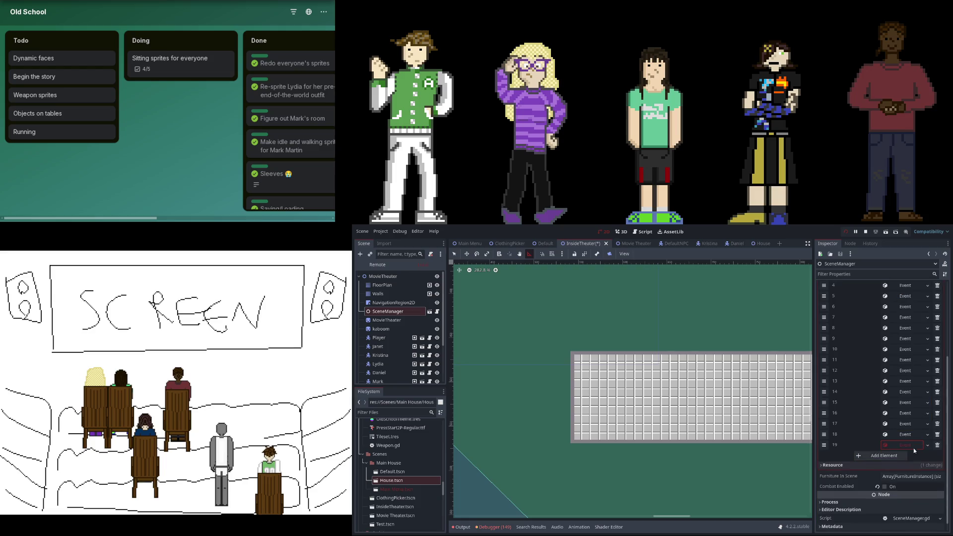
{"action": "left_click", "coordinate": [910, 456]}
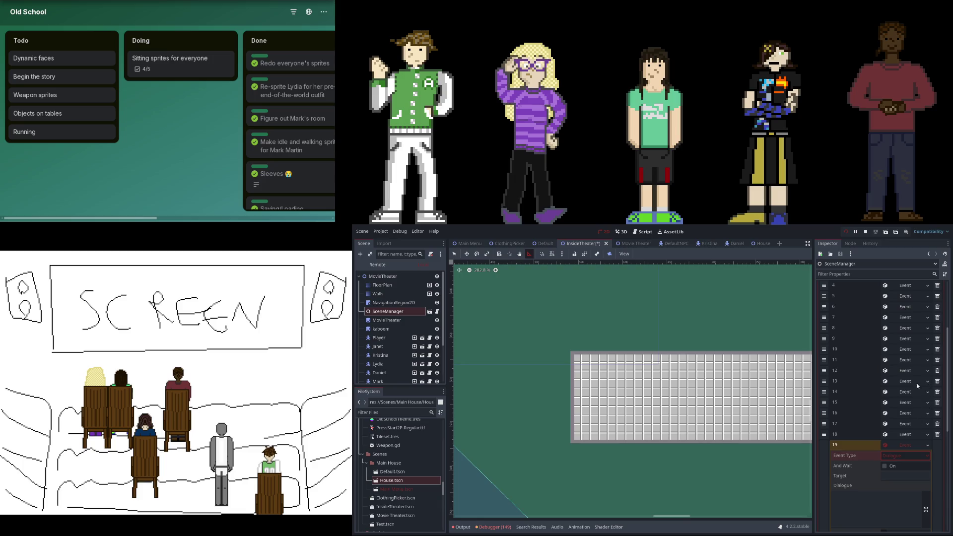
{"action": "left_click", "coordinate": [913, 360]}
- Switch event 19 to Movement Local and set its location x to 700
{"action": "left_click", "coordinate": [902, 359]}
{"action": "left_click", "coordinate": [908, 424]}
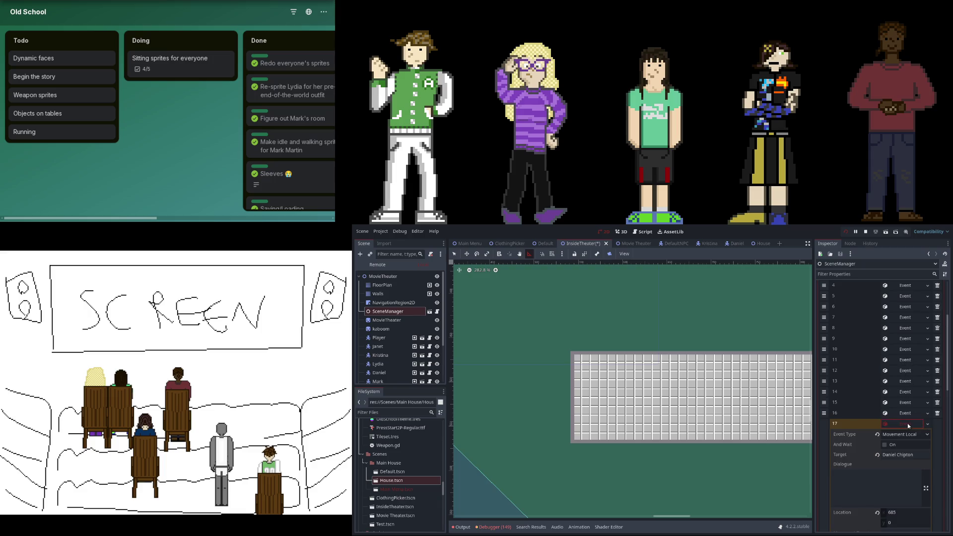
{"action": "left_click", "coordinate": [901, 512]}
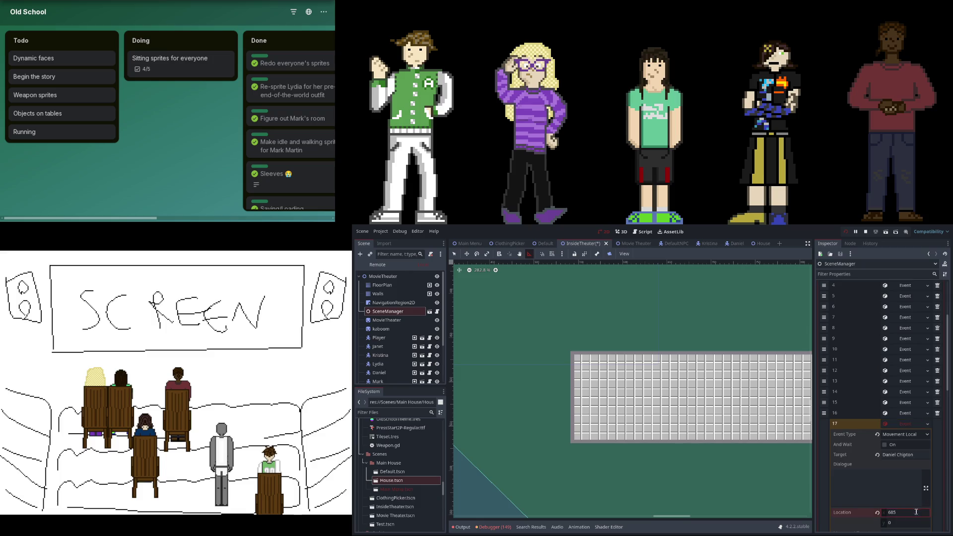
{"action": "left_click", "coordinate": [916, 425]}
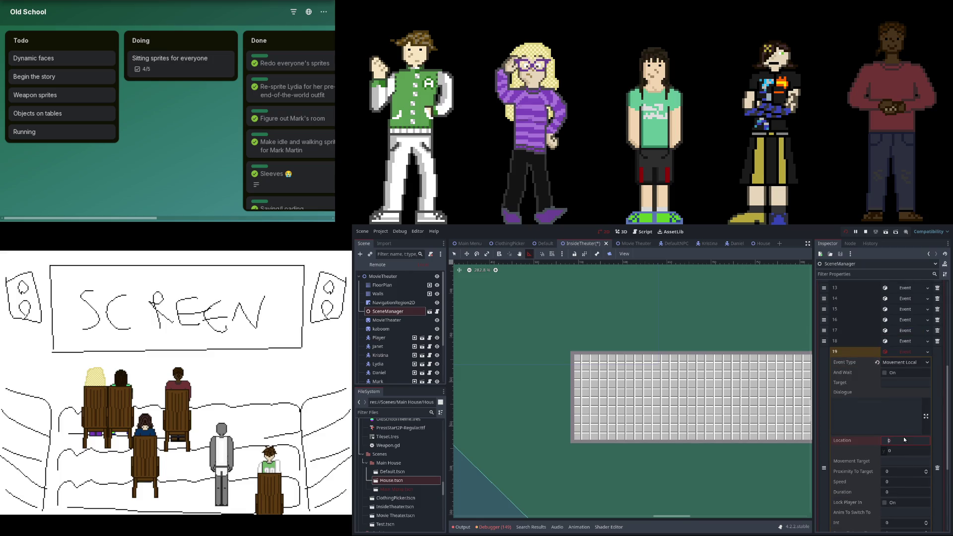
{"action": "key", "text": "ctrl+a"}
{"action": "type", "text": "700"}
{"action": "key", "text": "Return"}
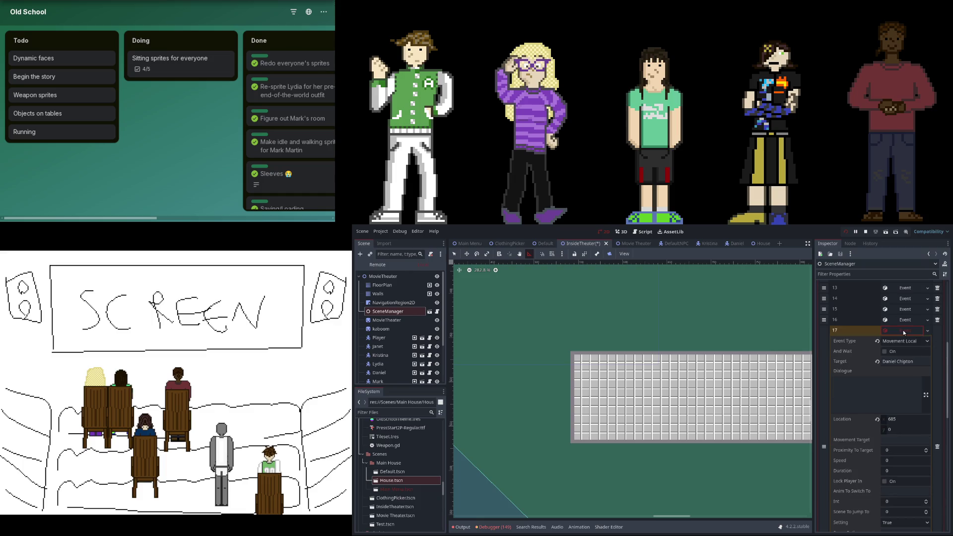
- Target the Lydia character and set event 19's speed to 25
{"action": "left_click", "coordinate": [903, 383]}
{"action": "type", "text": "dia Flynt"}
{"action": "key", "text": "Return"}
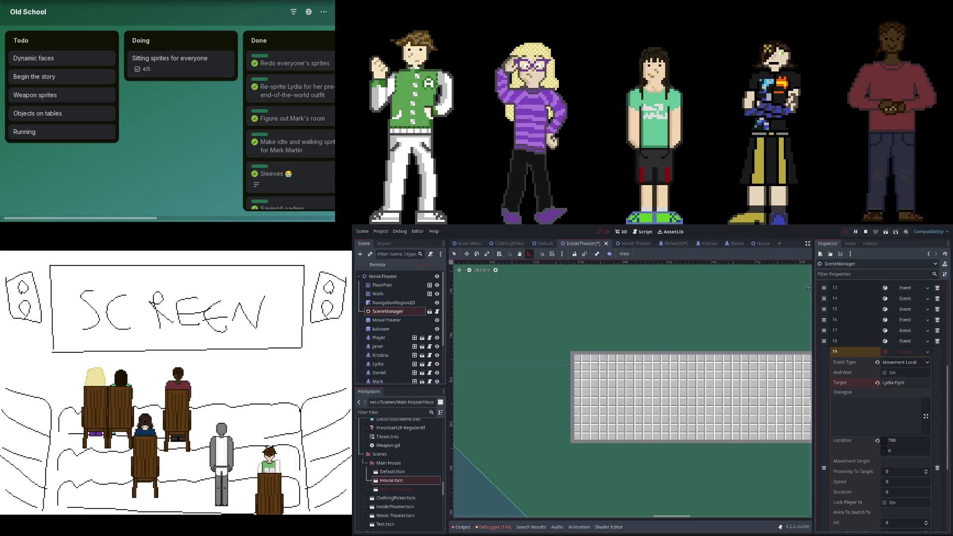
{"action": "scroll", "coordinate": [734, 287], "scroll_direction": "down", "scroll_amount": 1}
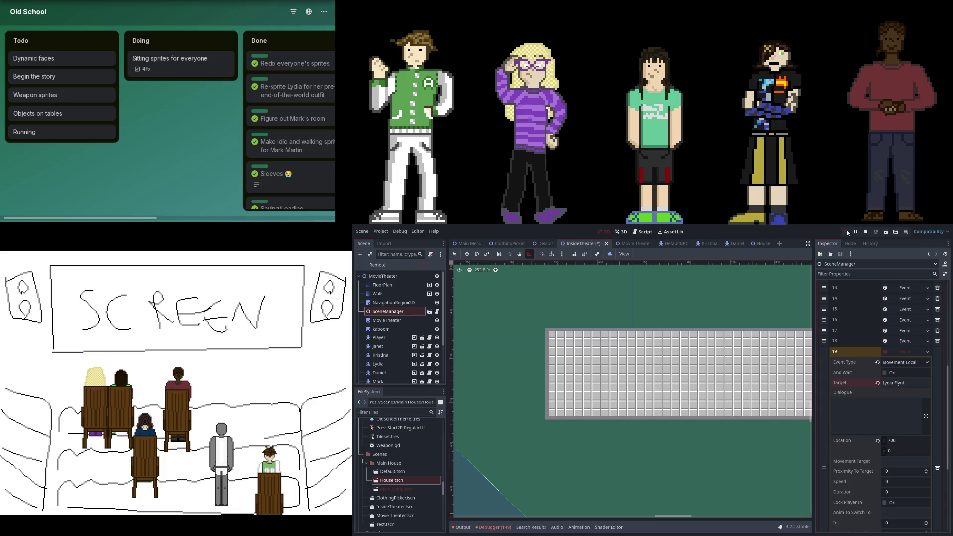
{"action": "scroll", "coordinate": [846, 416], "scroll_direction": "down", "scroll_amount": 3}
{"action": "left_click", "coordinate": [888, 418]}
{"action": "type", "text": "25"}
{"action": "key", "text": "Return"}
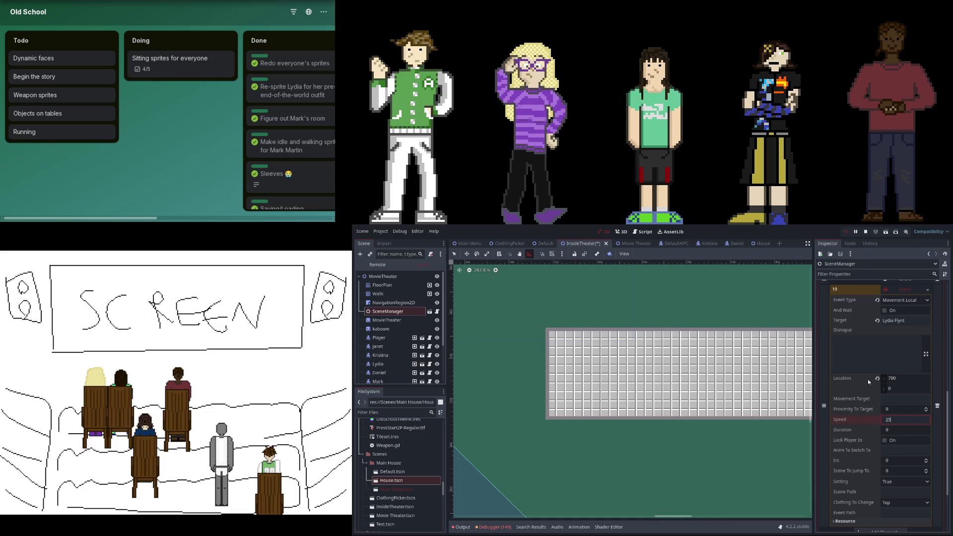
- Compare against event 17's speed, then collapse event 19
{"action": "scroll", "coordinate": [871, 372], "scroll_direction": "up", "scroll_amount": 4}
{"action": "left_click", "coordinate": [898, 362]}
{"action": "left_click", "coordinate": [896, 491]}
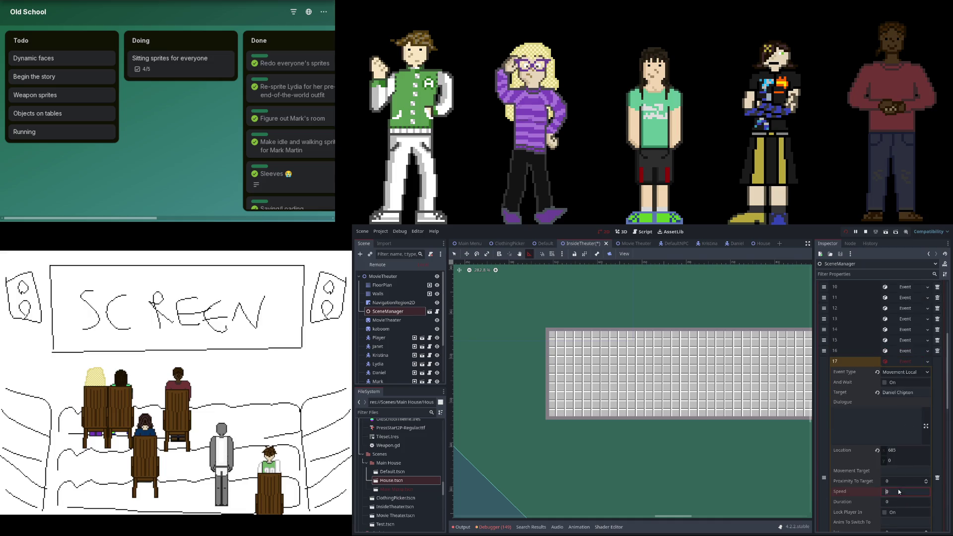
{"action": "left_click", "coordinate": [906, 363]}
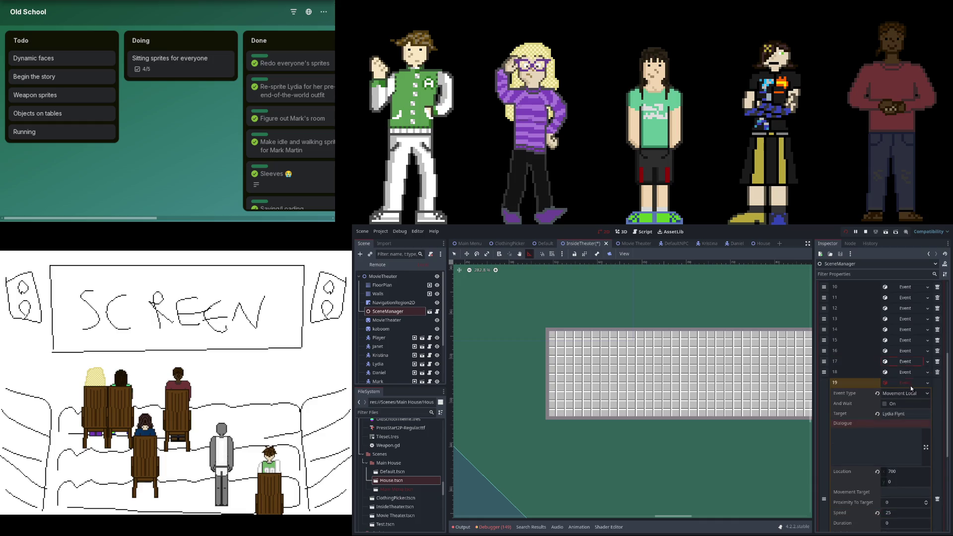
{"action": "left_click", "coordinate": [911, 386]}
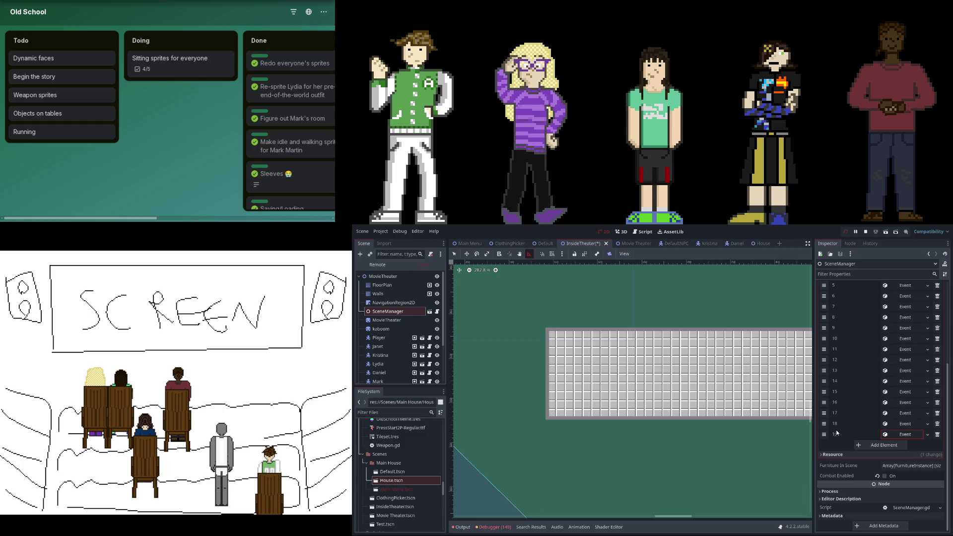
- Review event 18's settings and move to the second page of events
{"action": "left_click", "coordinate": [905, 424]}
{"action": "left_click", "coordinate": [905, 425]}
{"action": "left_click", "coordinate": [904, 424]}
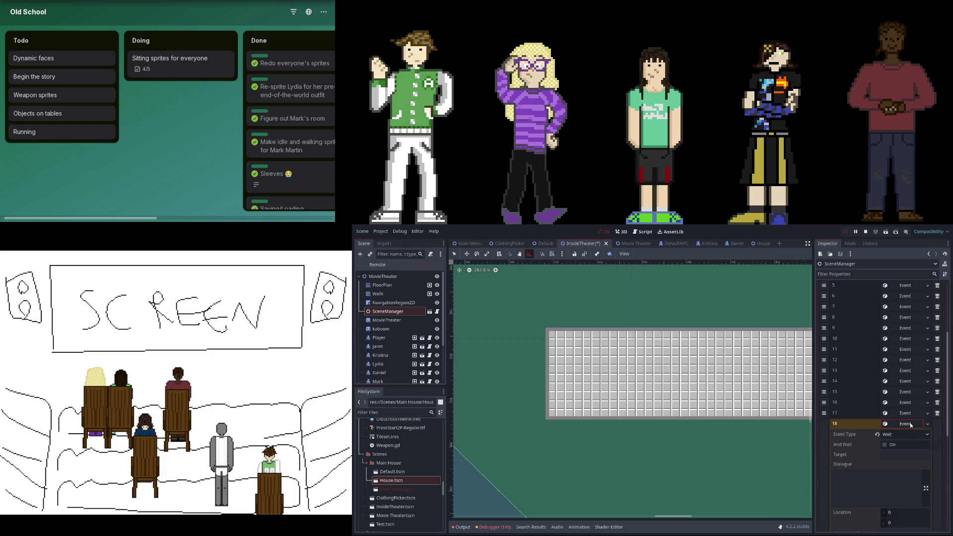
{"action": "left_click", "coordinate": [911, 425]}
{"action": "left_click", "coordinate": [903, 446]}
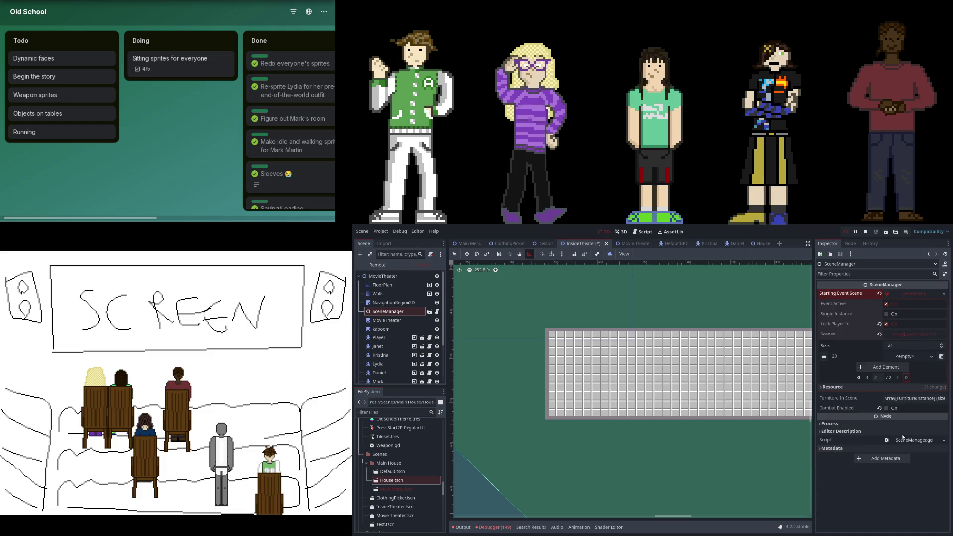
- Add entry 21 with a new Wait-type event
{"action": "left_click", "coordinate": [903, 368]}
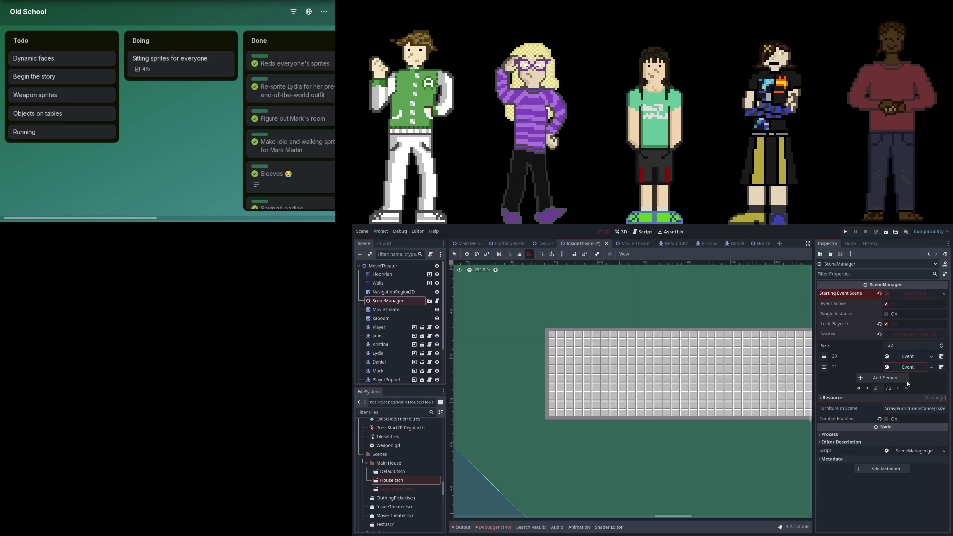
{"action": "left_click", "coordinate": [914, 367]}
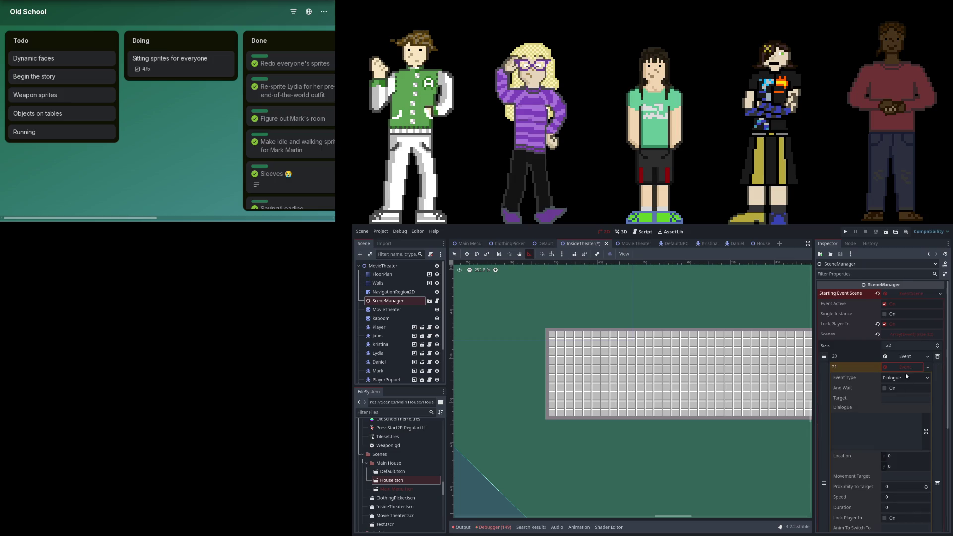
{"action": "left_click", "coordinate": [907, 378]}
{"action": "left_click", "coordinate": [908, 437]}
{"action": "scroll", "coordinate": [906, 379], "scroll_direction": "down", "scroll_amount": 3}
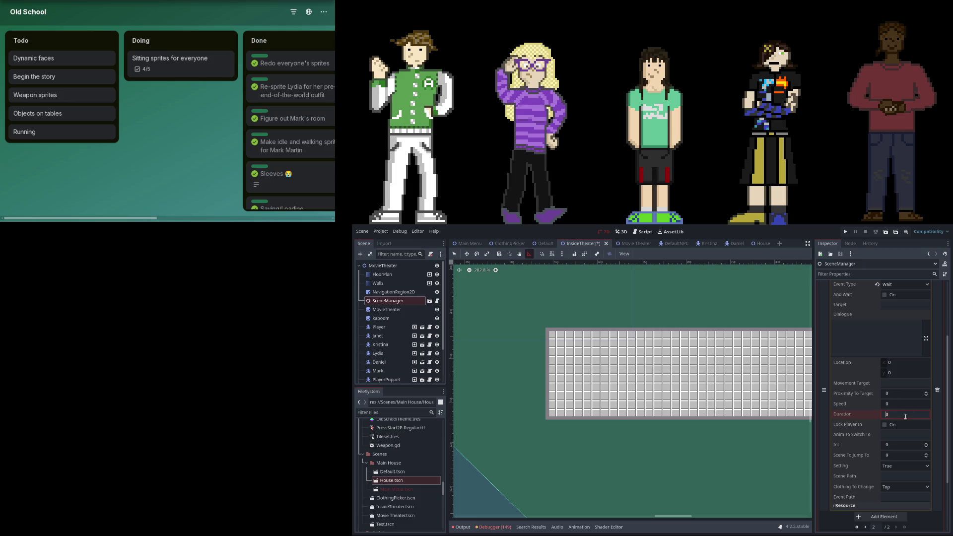
{"action": "scroll", "coordinate": [852, 406], "scroll_direction": "up", "scroll_amount": 5}
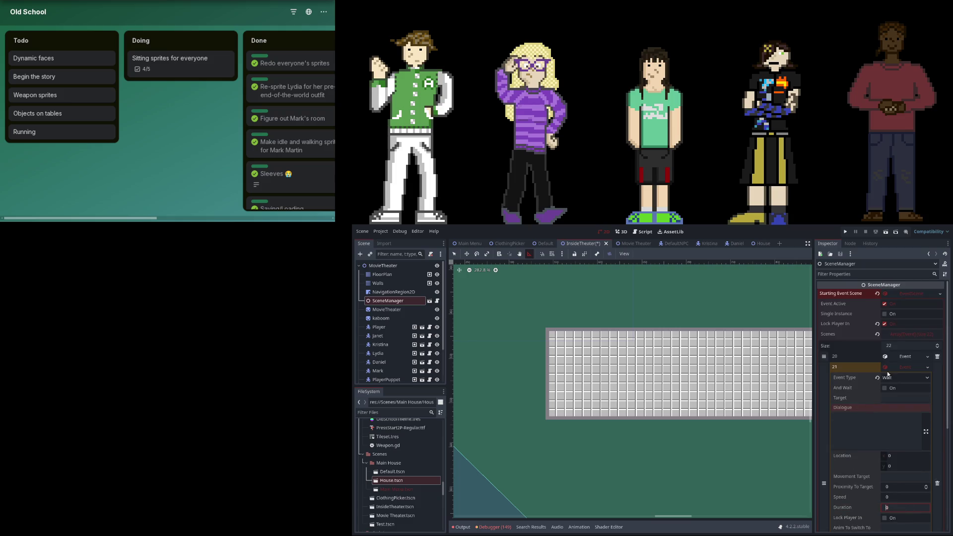
- Check entry 20, clear entry 21's event to empty, and return to page 2
{"action": "left_click", "coordinate": [903, 366]}
{"action": "left_click", "coordinate": [905, 356]}
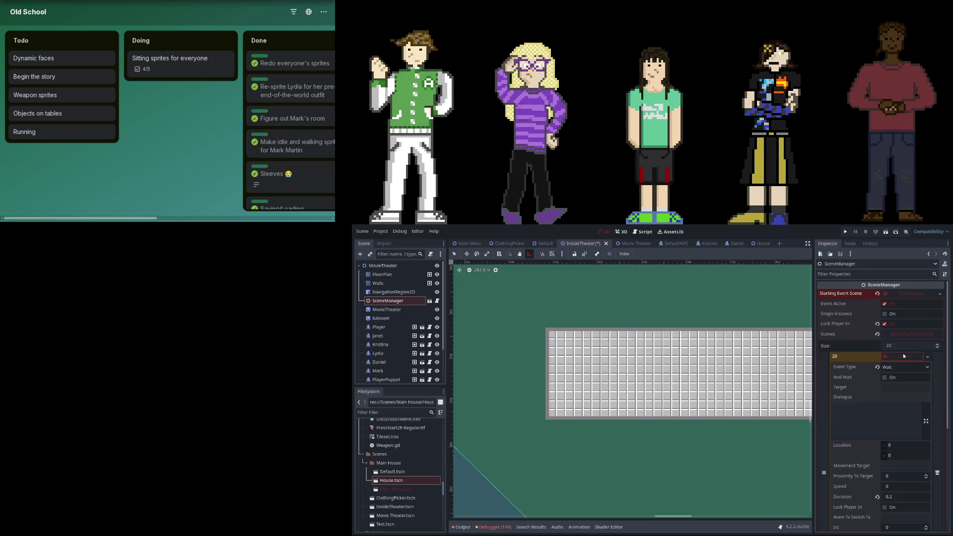
{"action": "left_click", "coordinate": [904, 356]}
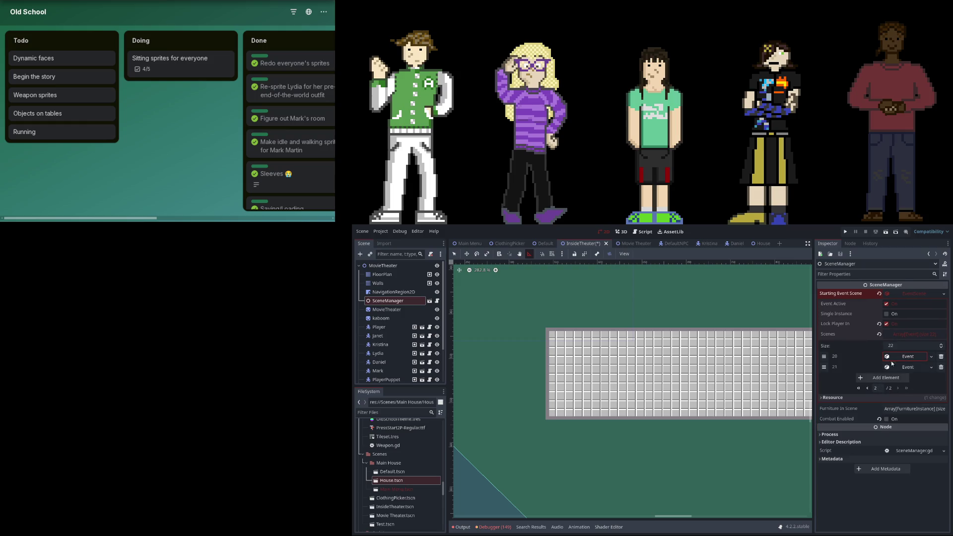
{"action": "left_click", "coordinate": [941, 367]}
{"action": "left_click", "coordinate": [867, 378]}
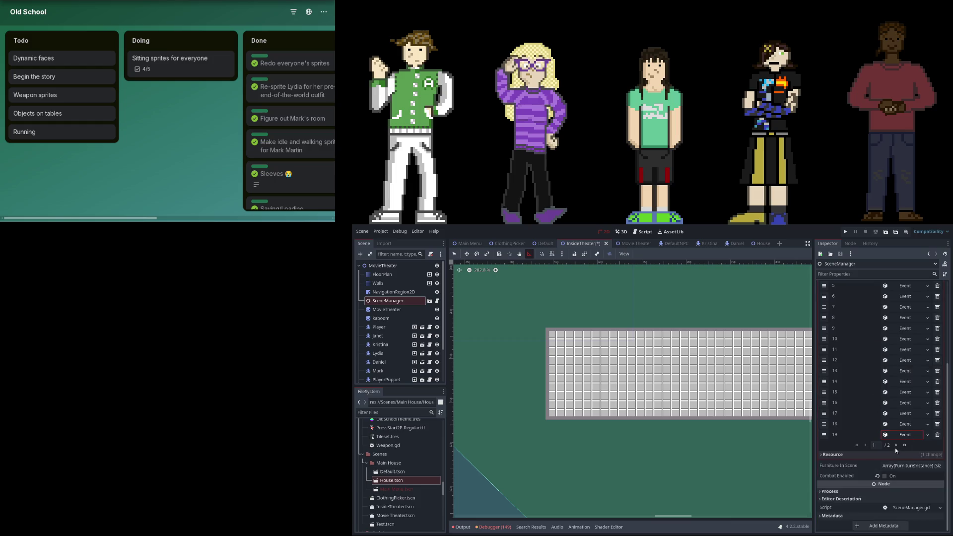
{"action": "left_click", "coordinate": [897, 446]}
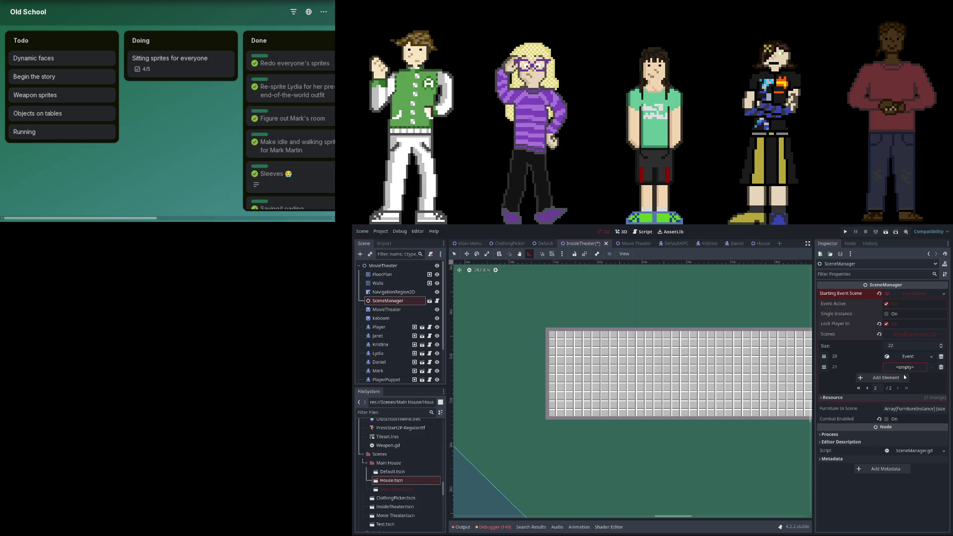
- Create a Movement Local event in entry 21 with location x 715
{"action": "left_click", "coordinate": [896, 368]}
{"action": "left_click", "coordinate": [901, 377]}
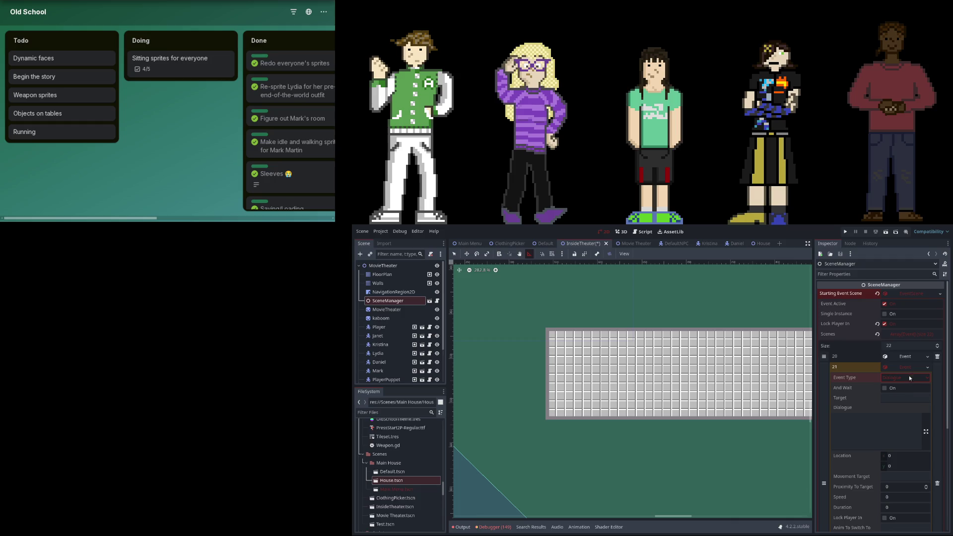
{"action": "left_click", "coordinate": [901, 454]}
{"action": "type", "text": "15"}
{"action": "key", "text": "Return"}
- Set entry 21's move target to the Janet character
{"action": "left_click", "coordinate": [905, 398]}
{"action": "type", "text": "net K"}
{"action": "type", "text": "ison"}
{"action": "key", "text": "Tab"}
{"action": "scroll", "coordinate": [888, 435], "scroll_direction": "down", "scroll_amount": 1}
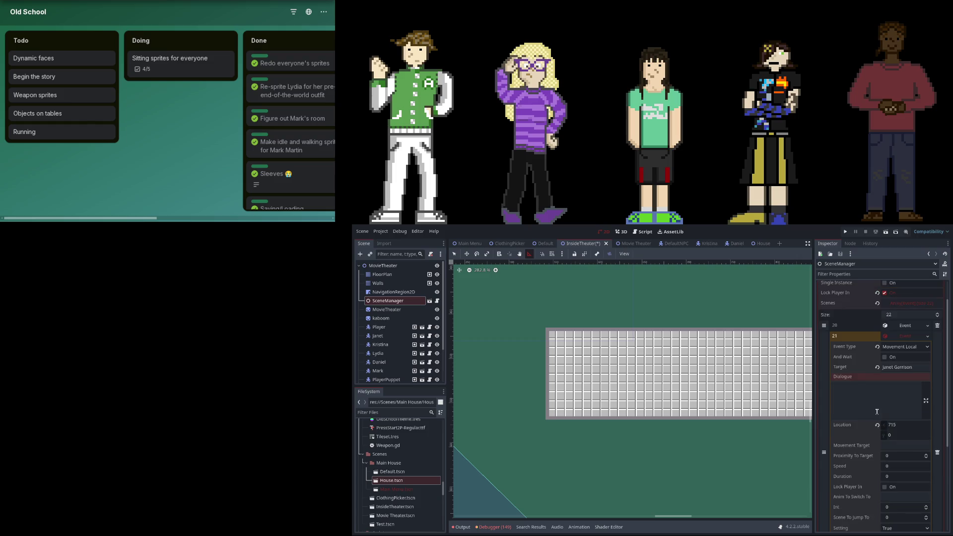
- Add entries 22 and 23, retargeting entry 22's movement event to the Kristina character
{"action": "left_click", "coordinate": [901, 341]}
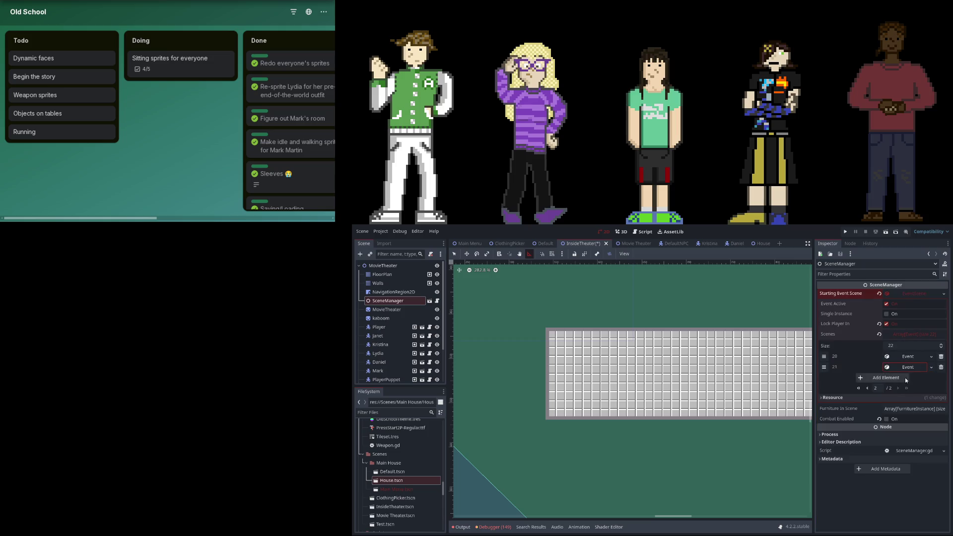
{"action": "left_click", "coordinate": [905, 378]}
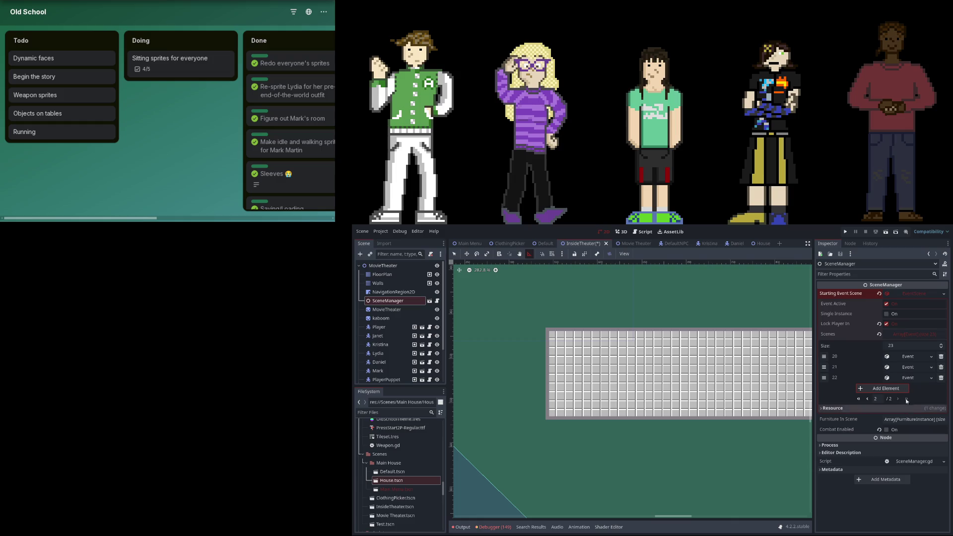
{"action": "left_click", "coordinate": [882, 388]}
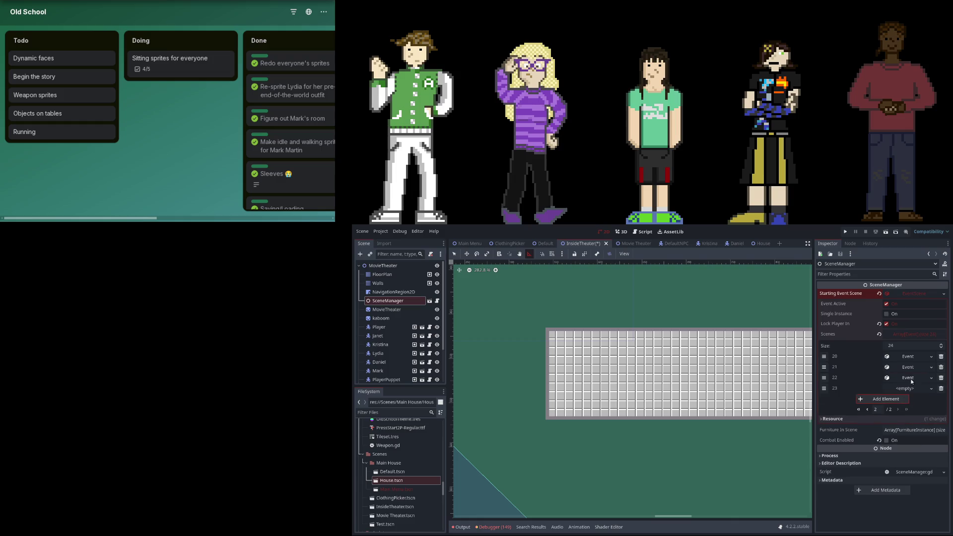
{"action": "left_click", "coordinate": [908, 377]}
{"action": "left_click", "coordinate": [910, 409]}
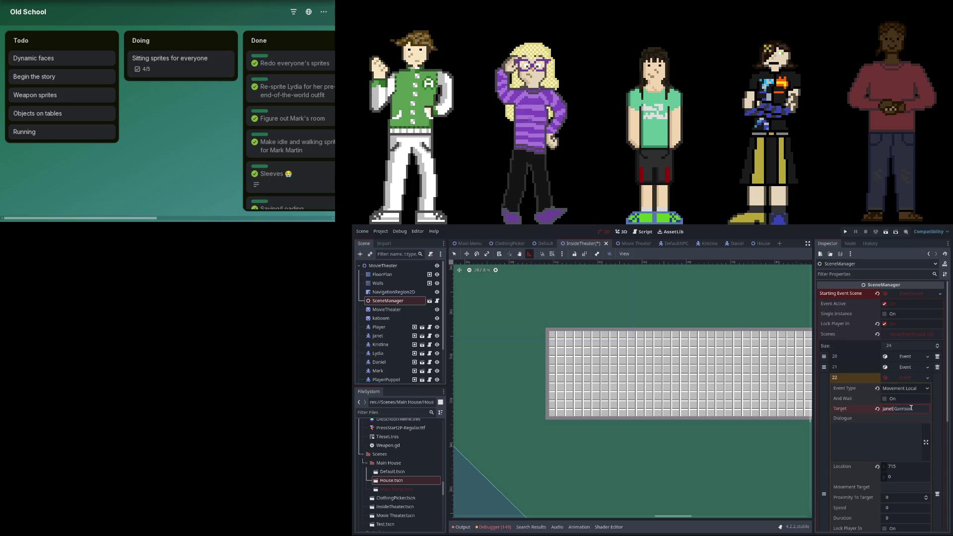
{"action": "key", "text": "ctrl+a"}
{"action": "type", "text": "Kristina May"}
{"action": "type", "text": "le"}
{"action": "key", "text": "Return"}
- Review entries 21 and 22, then go back to the first page of events
{"action": "left_click", "coordinate": [912, 377]}
{"action": "left_click", "coordinate": [893, 379]}
{"action": "left_click", "coordinate": [893, 379]}
{"action": "left_click", "coordinate": [899, 367]}
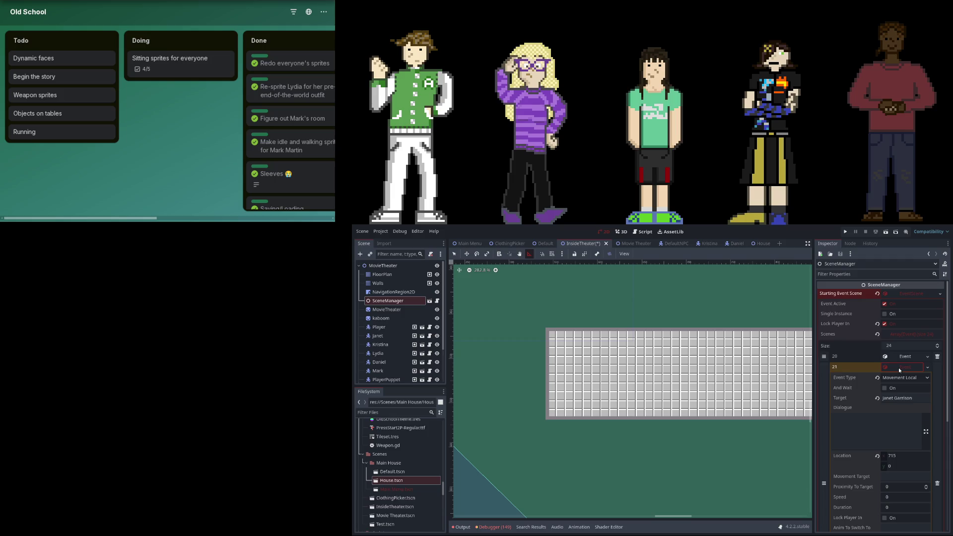
{"action": "left_click", "coordinate": [899, 368]}
{"action": "left_click", "coordinate": [866, 410]}
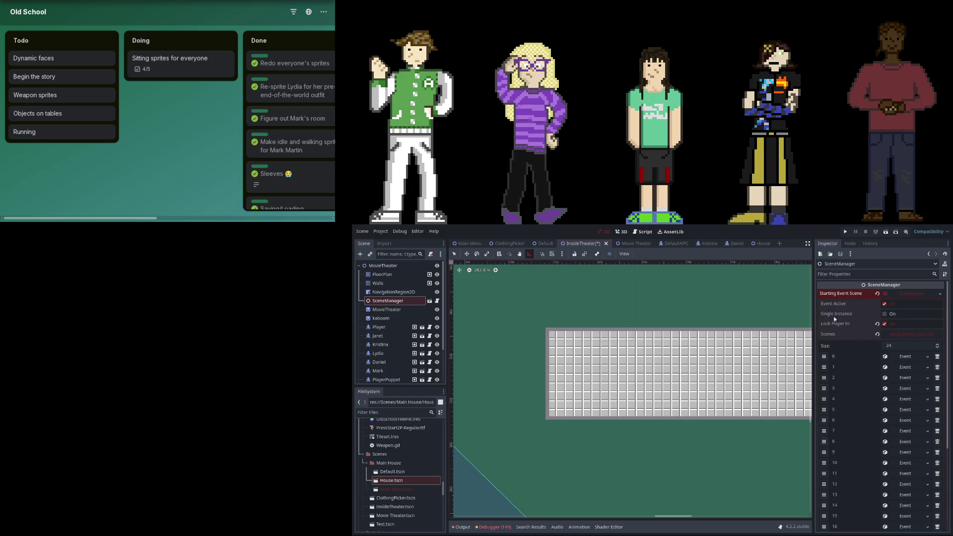
{"action": "scroll", "coordinate": [877, 399], "scroll_direction": "down", "scroll_amount": 5}
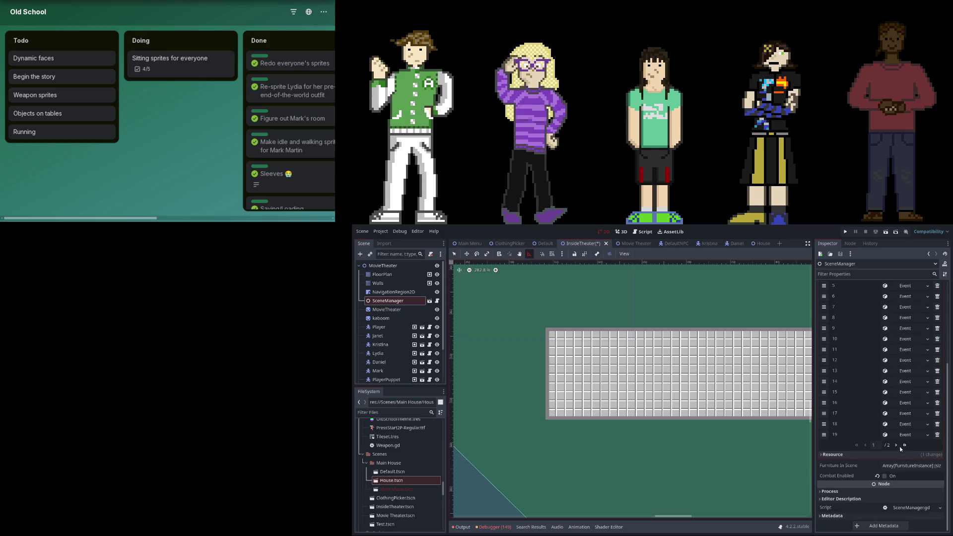
{"action": "scroll", "coordinate": [899, 397], "scroll_direction": "up", "scroll_amount": 5}
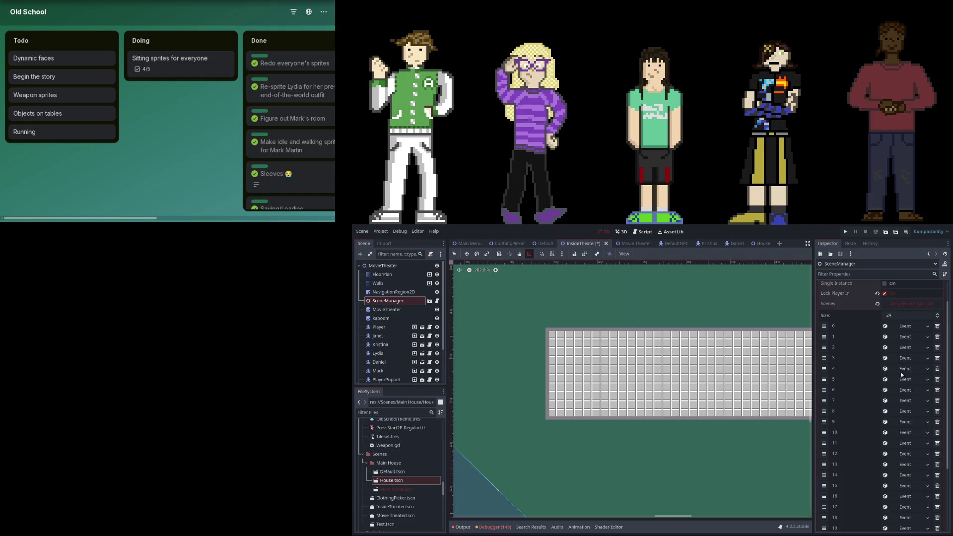
{"action": "scroll", "coordinate": [889, 387], "scroll_direction": "down", "scroll_amount": 5}
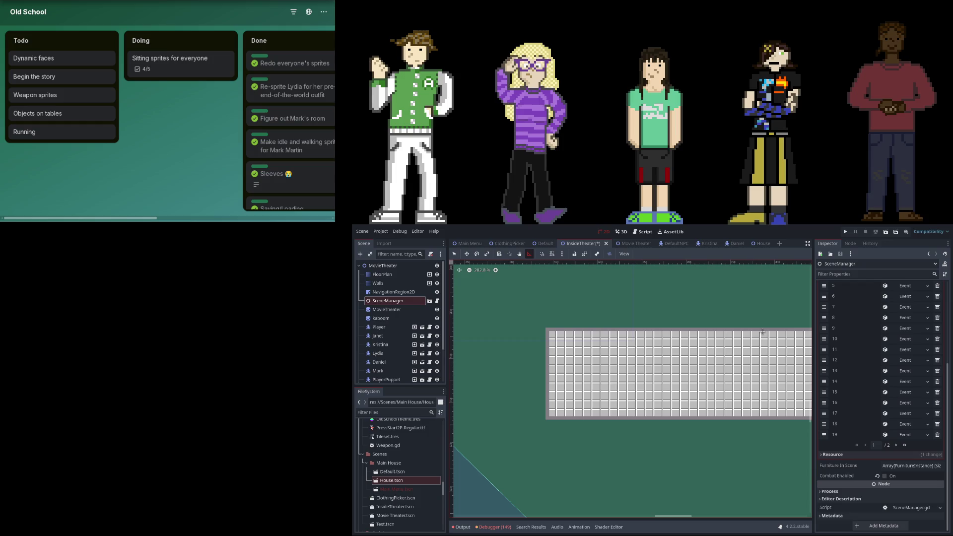
{"action": "scroll", "coordinate": [876, 443], "scroll_direction": "up", "scroll_amount": 5}
{"action": "scroll", "coordinate": [872, 393], "scroll_direction": "down", "scroll_amount": 5}
{"action": "scroll", "coordinate": [871, 405], "scroll_direction": "up", "scroll_amount": 5}
{"action": "scroll", "coordinate": [870, 410], "scroll_direction": "down", "scroll_amount": 5}
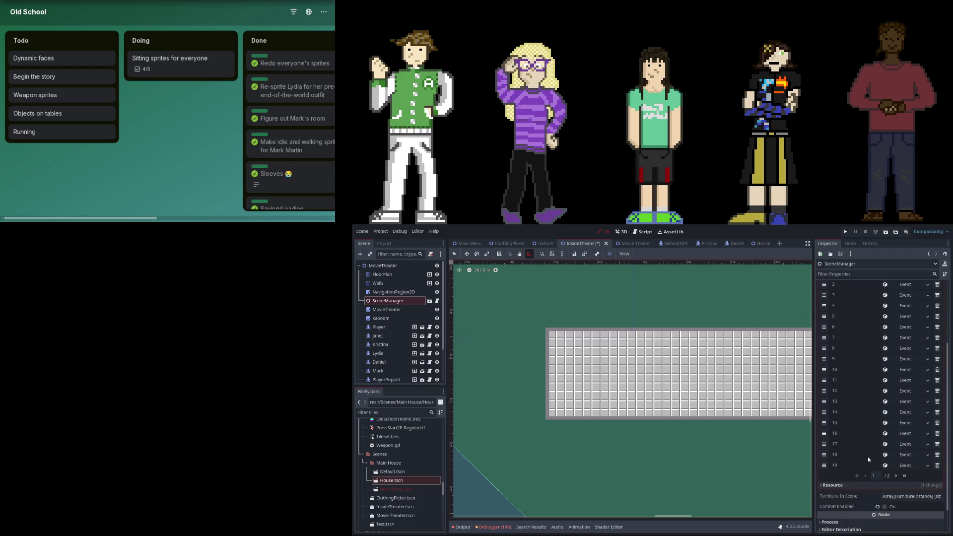
- On the last page, give entry 23 a new Wait event with duration 1
{"action": "left_click", "coordinate": [895, 476]}
{"action": "left_click", "coordinate": [925, 392]}
{"action": "left_click", "coordinate": [912, 396]}
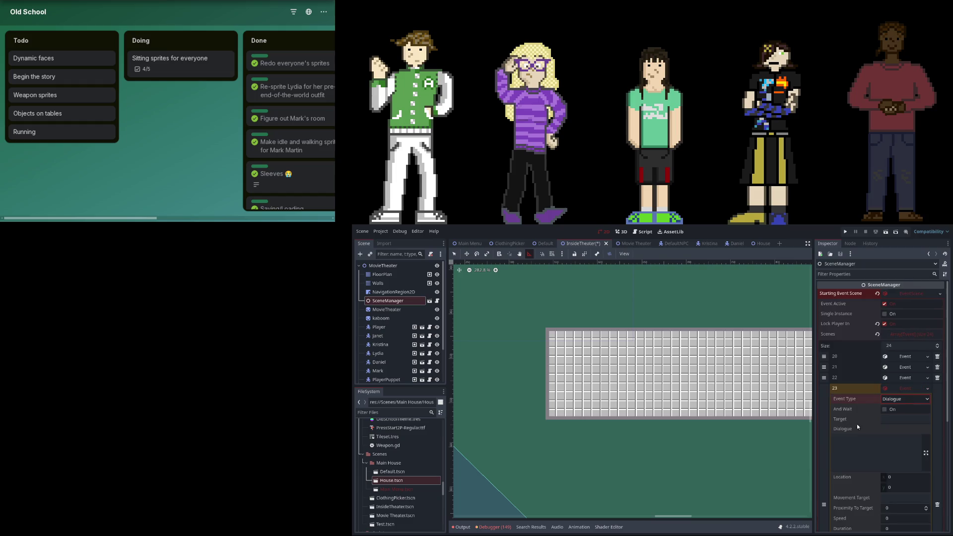
{"action": "scroll", "coordinate": [885, 434], "scroll_direction": "down", "scroll_amount": 1}
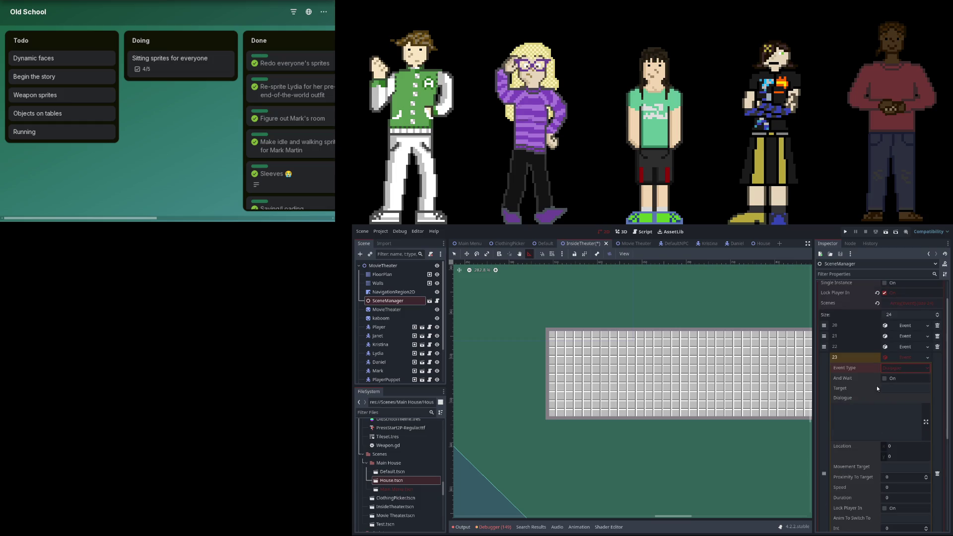
{"action": "key", "text": "ctrl+z"}
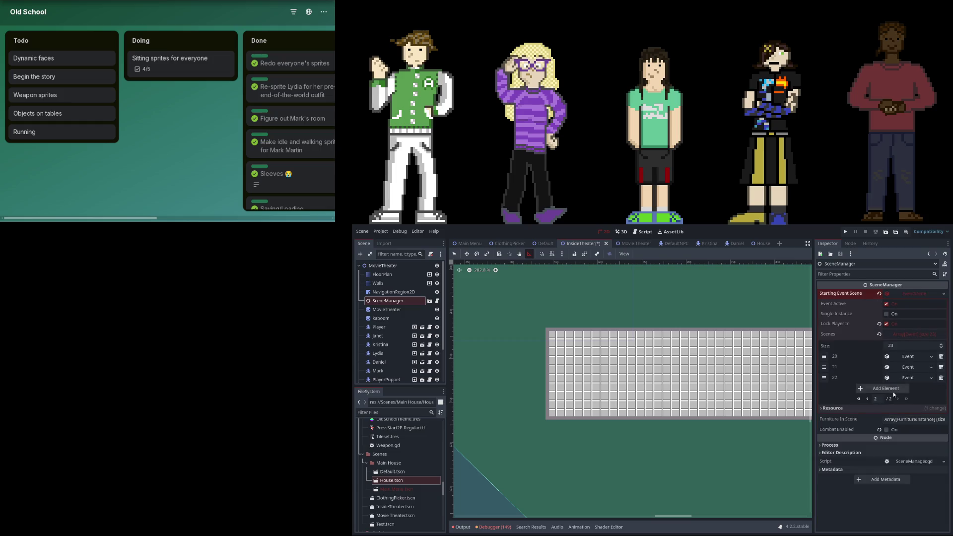
{"action": "key", "text": "ctrl+shift+z"}
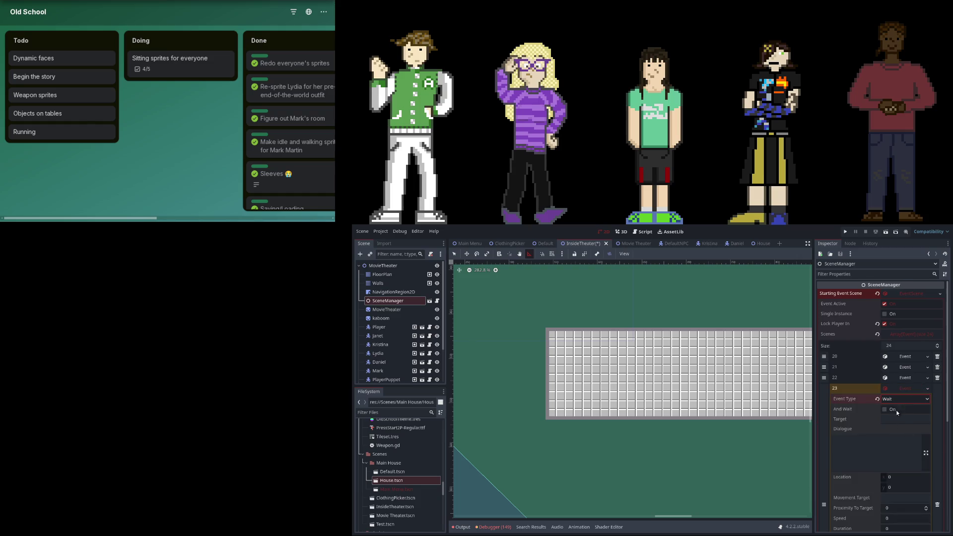
{"action": "scroll", "coordinate": [907, 440], "scroll_direction": "down", "scroll_amount": 3}
{"action": "left_click", "coordinate": [897, 468]}
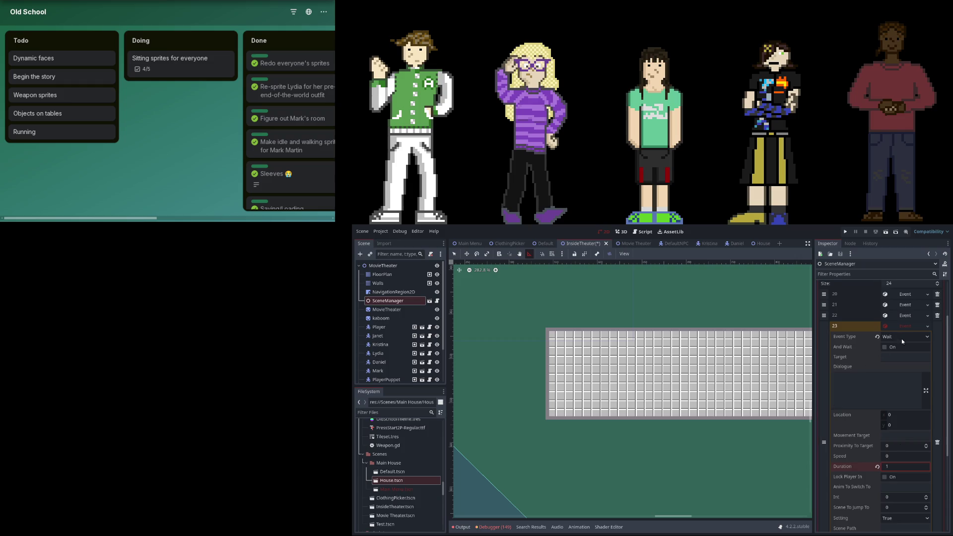
{"action": "left_click", "coordinate": [904, 325]}
{"action": "left_click", "coordinate": [904, 369]}
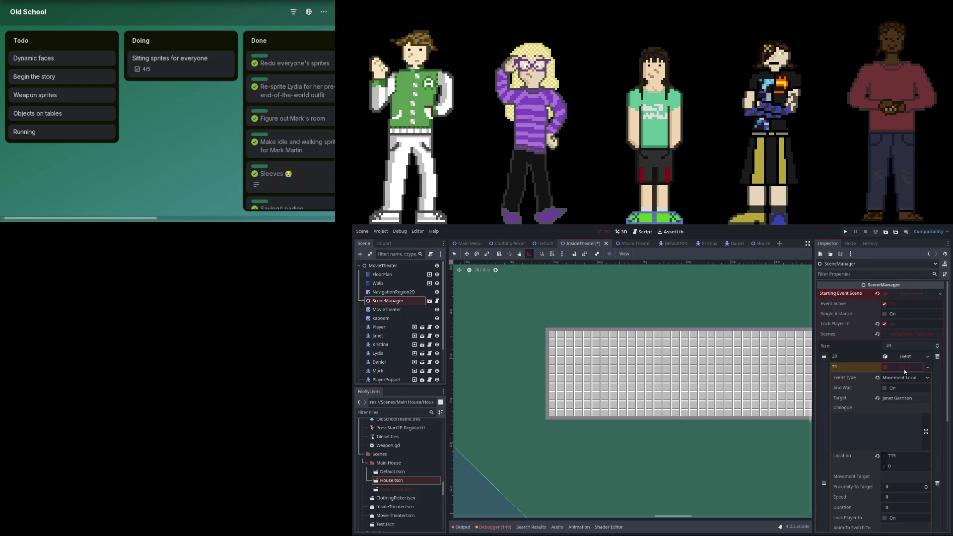
- Check entry 20's 0.2 Wait, then drag the 1-second Wait above the Kristina movement
{"action": "left_click", "coordinate": [900, 360]}
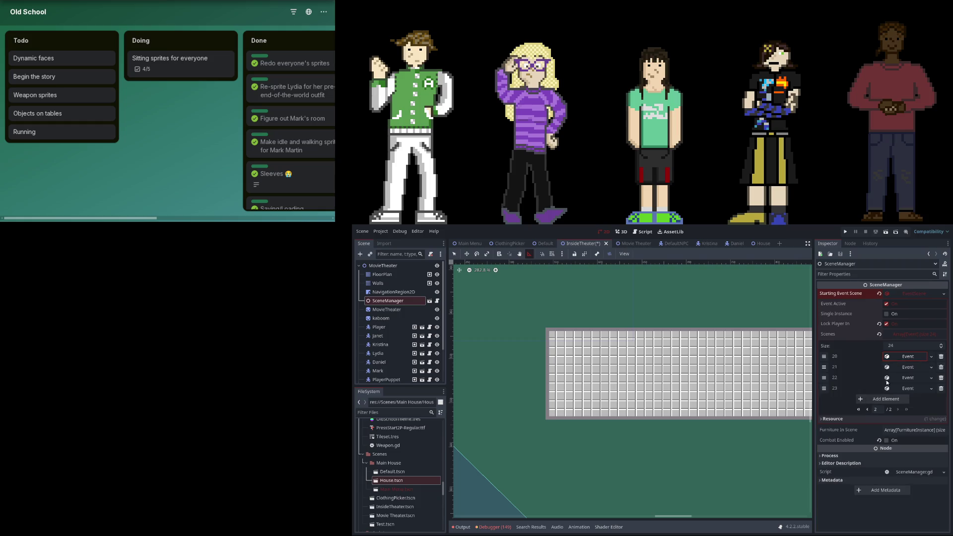
{"action": "left_click", "coordinate": [898, 356]}
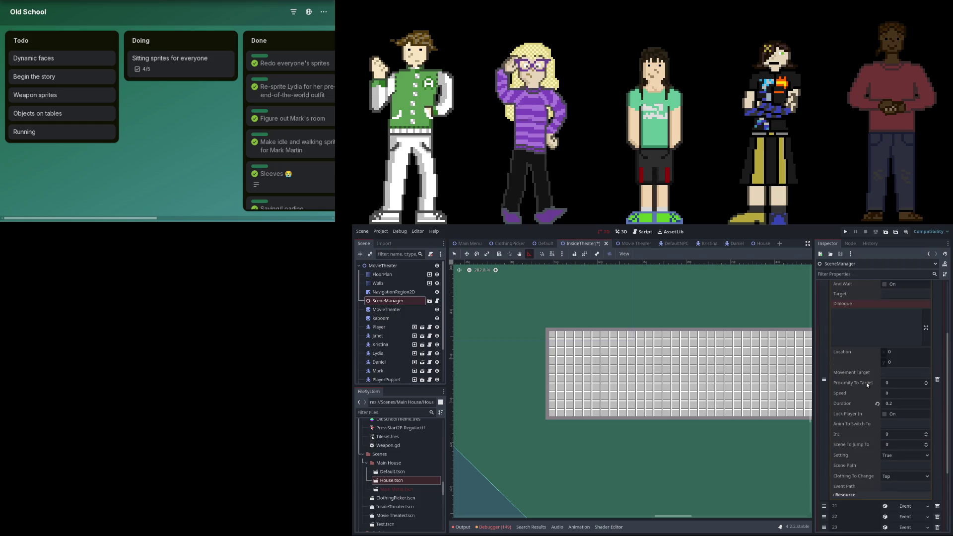
{"action": "scroll", "coordinate": [866, 382], "scroll_direction": "up", "scroll_amount": 5}
{"action": "left_click", "coordinate": [898, 356]}
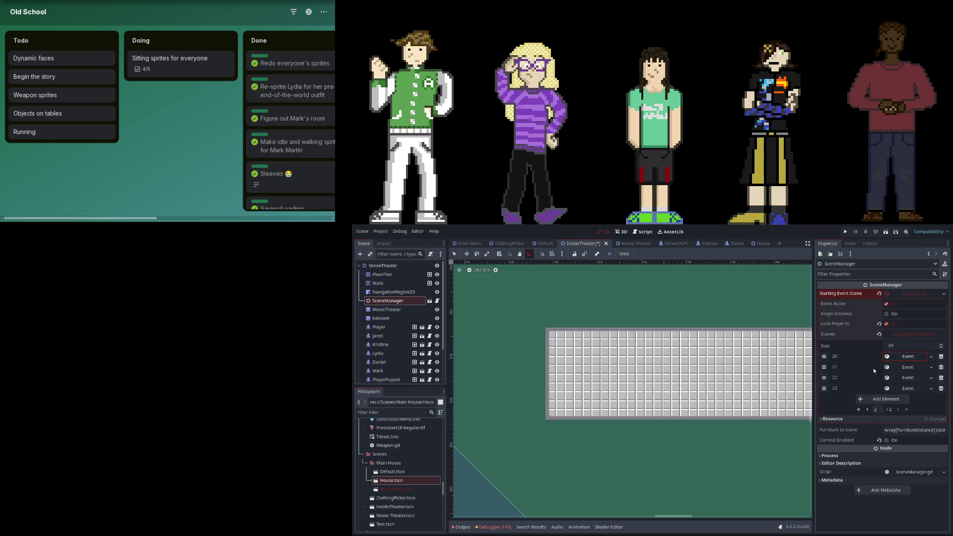
{"action": "left_click_drag", "start_coordinate": [824, 389], "coordinate": [825, 378]}
{"action": "scroll", "coordinate": [901, 518], "scroll_direction": "down", "scroll_amount": 5}
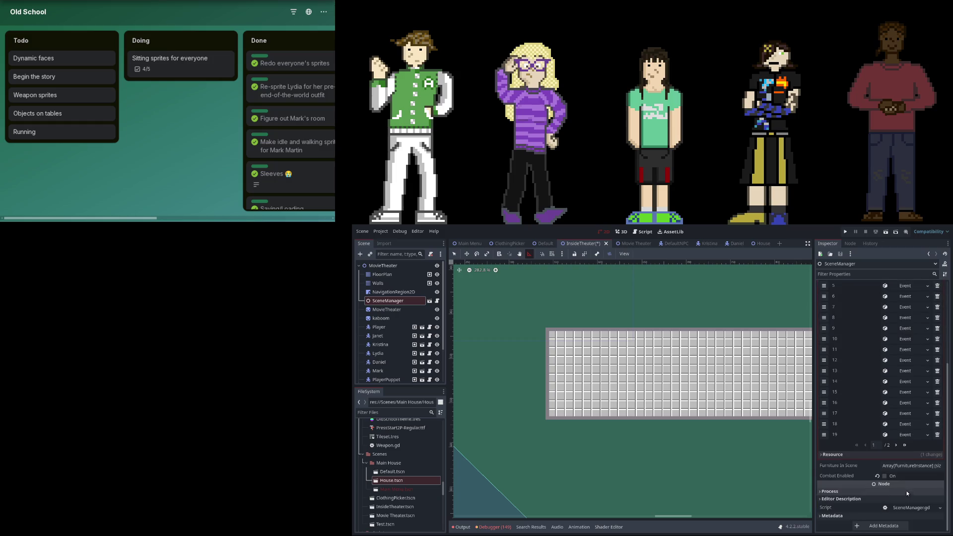
- Review Scenes entries 16, 17 and 18, including the wait event in slot 18
{"action": "left_click", "coordinate": [922, 423]}
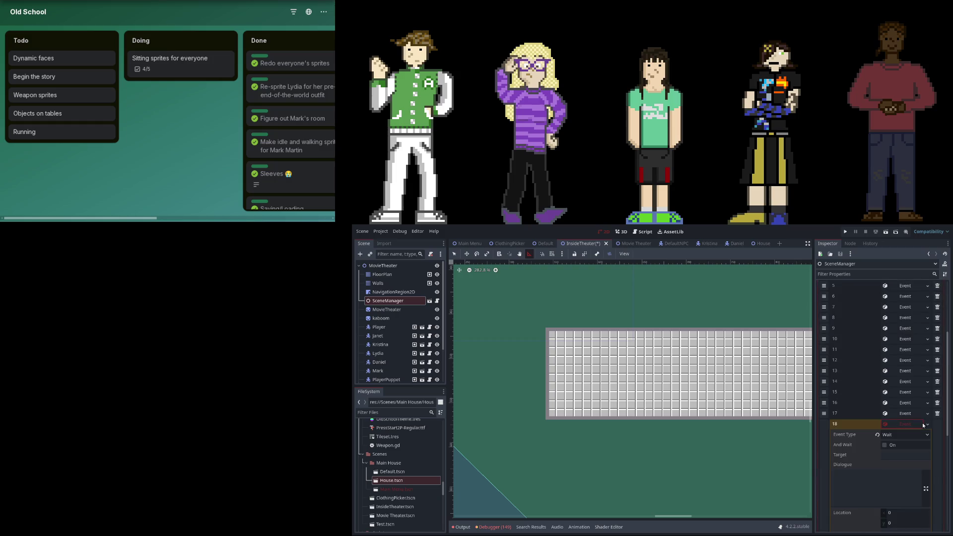
{"action": "left_click", "coordinate": [909, 332]}
{"action": "left_click", "coordinate": [903, 403]}
{"action": "left_click", "coordinate": [904, 402]}
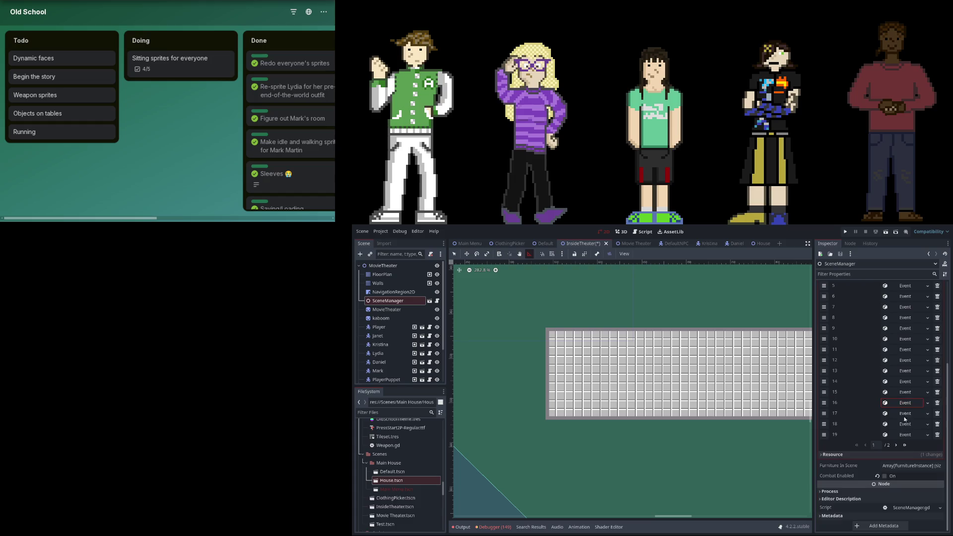
{"action": "left_click", "coordinate": [900, 435]}
{"action": "left_click", "coordinate": [900, 436]}
{"action": "left_click", "coordinate": [903, 423]}
{"action": "left_click", "coordinate": [903, 423]}
{"action": "left_click", "coordinate": [901, 433]}
{"action": "left_click", "coordinate": [901, 433]}
{"action": "left_click", "coordinate": [903, 423]}
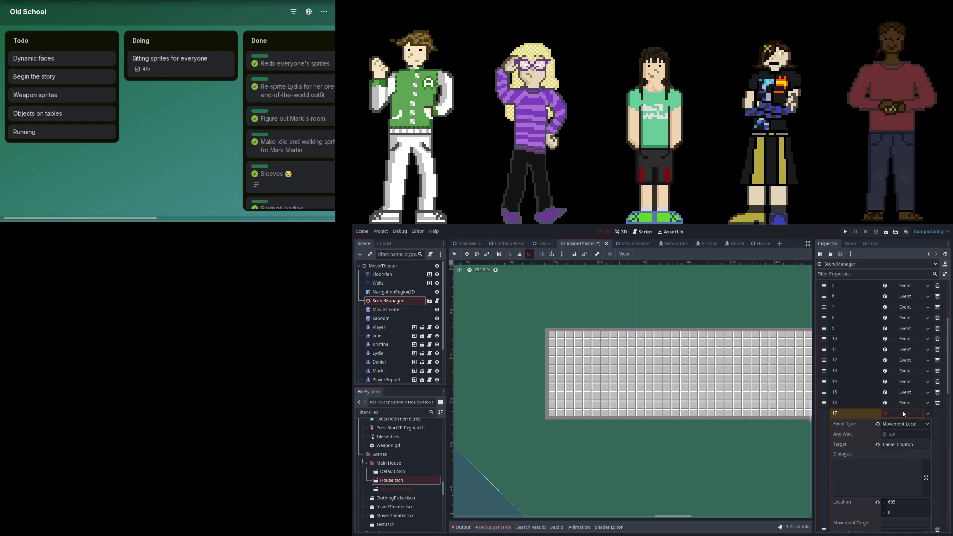
{"action": "left_click", "coordinate": [904, 414]}
{"action": "scroll", "coordinate": [907, 382], "scroll_direction": "down", "scroll_amount": 4}
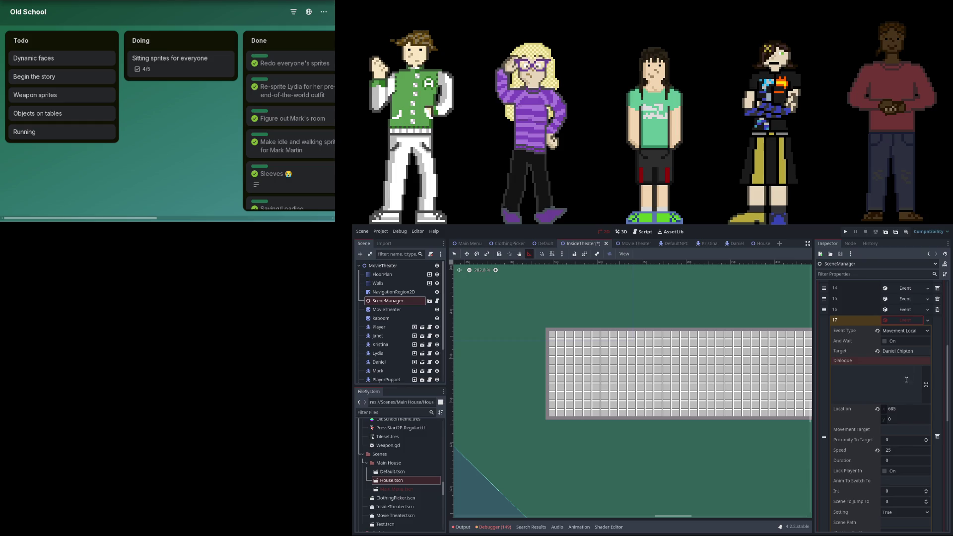
{"action": "left_click", "coordinate": [908, 320]}
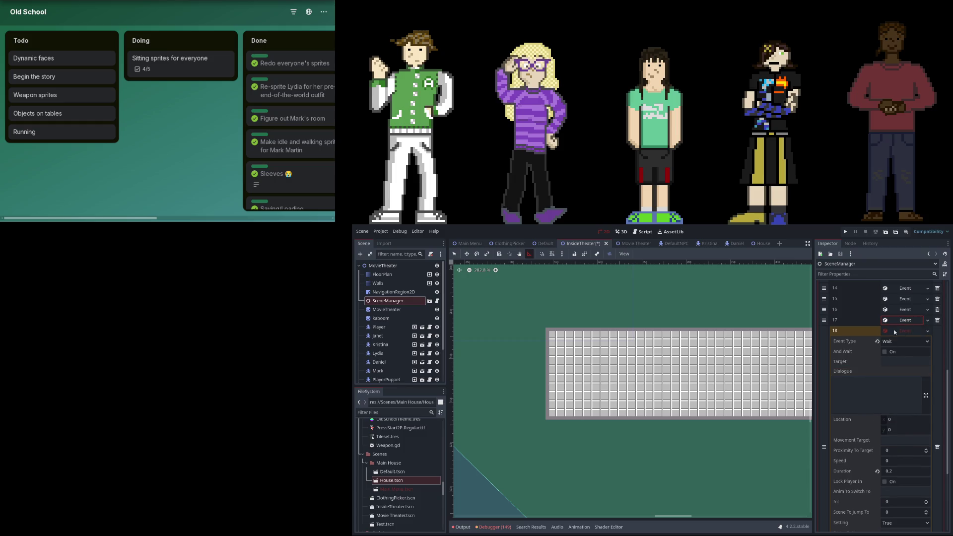
{"action": "left_click", "coordinate": [895, 331]}
- Move event 19 above event 18, then append an empty element on page 2
{"action": "left_click_drag", "start_coordinate": [822, 438], "coordinate": [824, 424]}
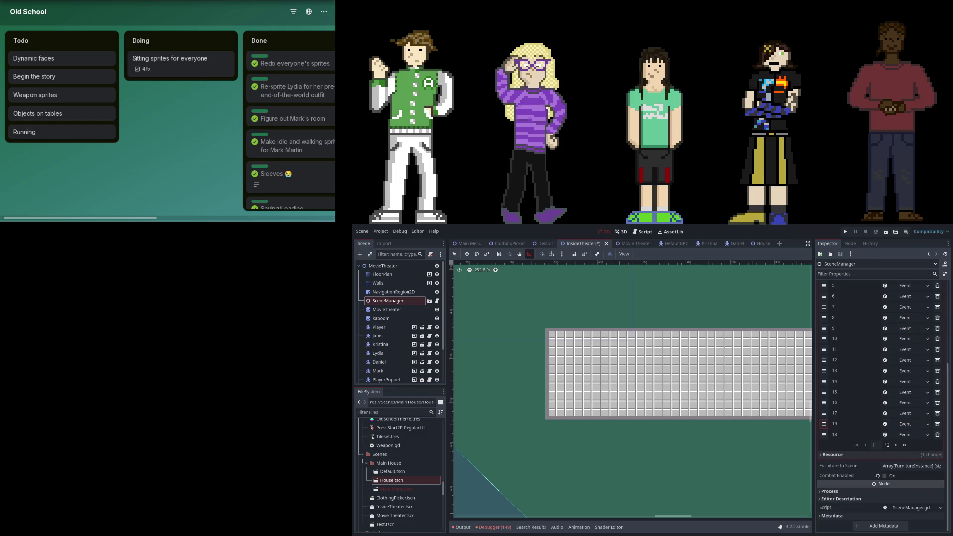
{"action": "left_click", "coordinate": [912, 410]}
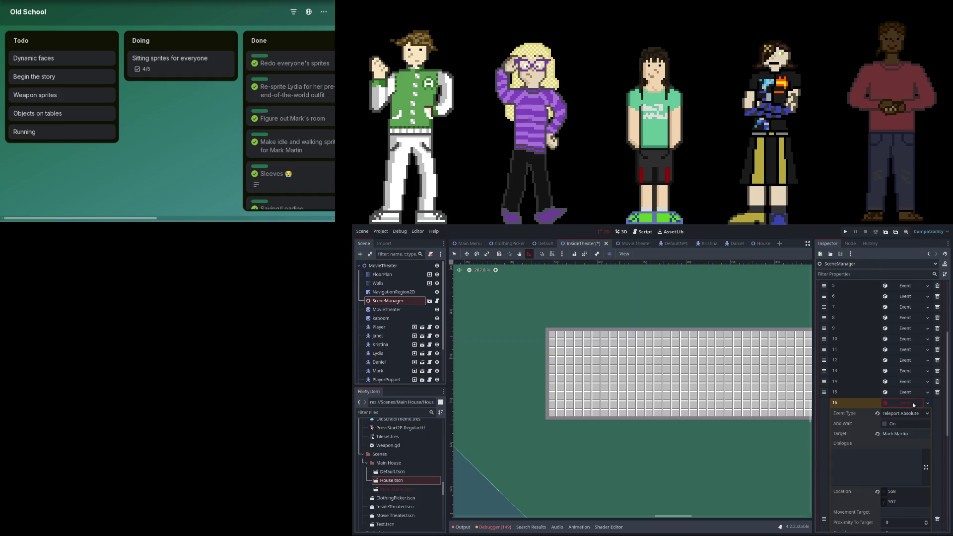
{"action": "left_click", "coordinate": [910, 413]}
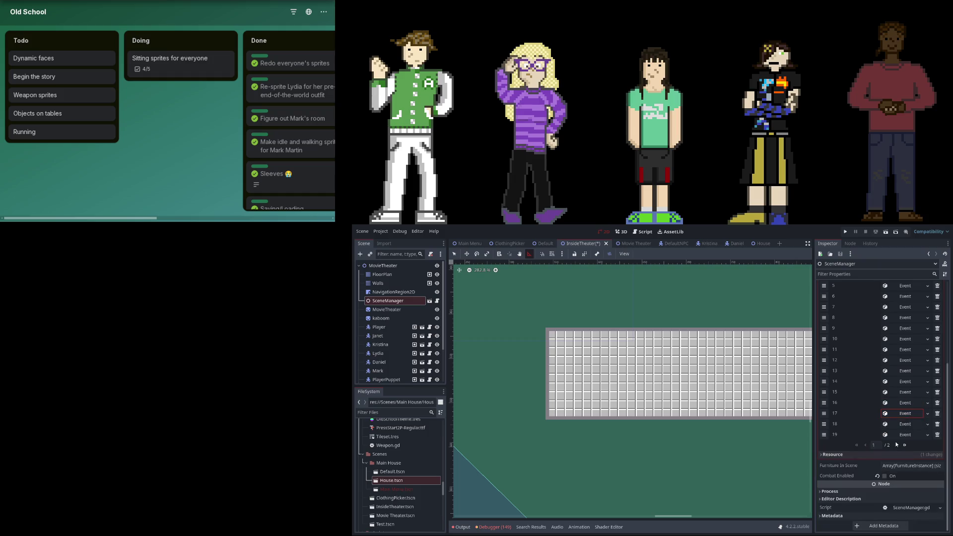
{"action": "left_click", "coordinate": [898, 456]}
{"action": "left_click", "coordinate": [898, 399]}
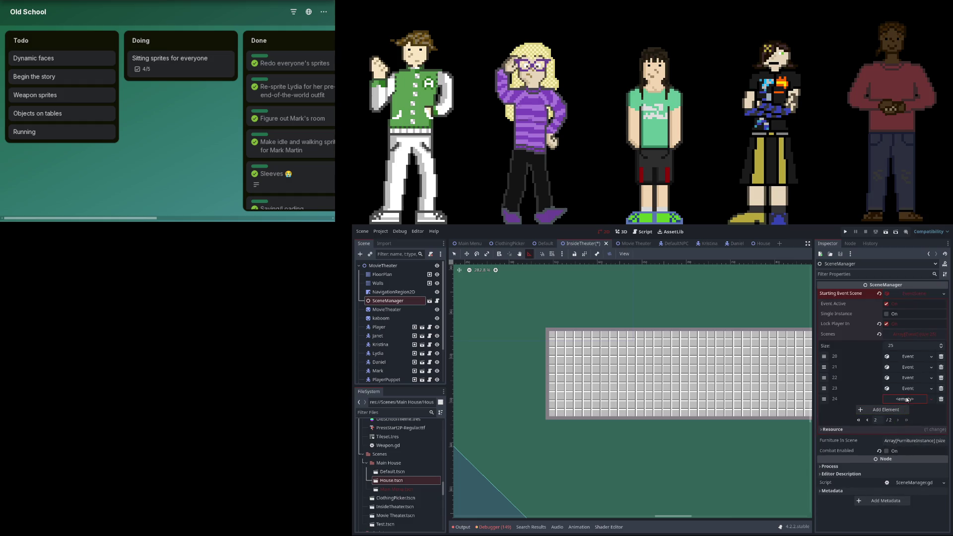
- Make slot 24 a new event with its target character and the line 'with all due respect, was the explanation truly necessary'
{"action": "left_click", "coordinate": [905, 400]}
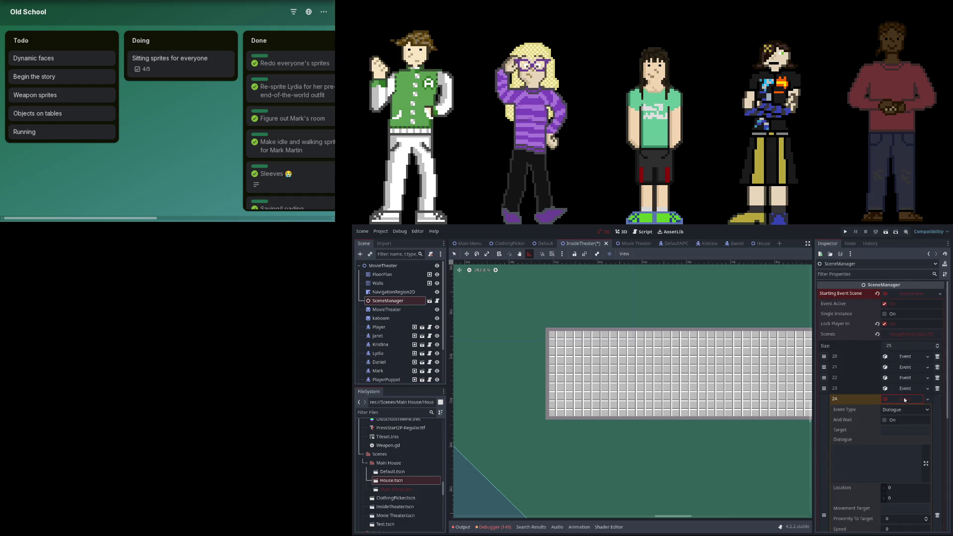
{"action": "left_click", "coordinate": [898, 431]}
{"action": "type", "text": "Janet Garrison"}
{"action": "key", "text": "Return"}
{"action": "left_click", "coordinate": [899, 473]}
{"action": "type", "text": "Gn"}
{"action": "type", "text": "th all due"}
{"action": "type", "text": "ect, wa"}
{"action": "type", "text": "the"}
{"action": "type", "text": "expl"}
{"action": "type", "text": "ation truly nece"}
{"action": "type", "text": "ssar"}
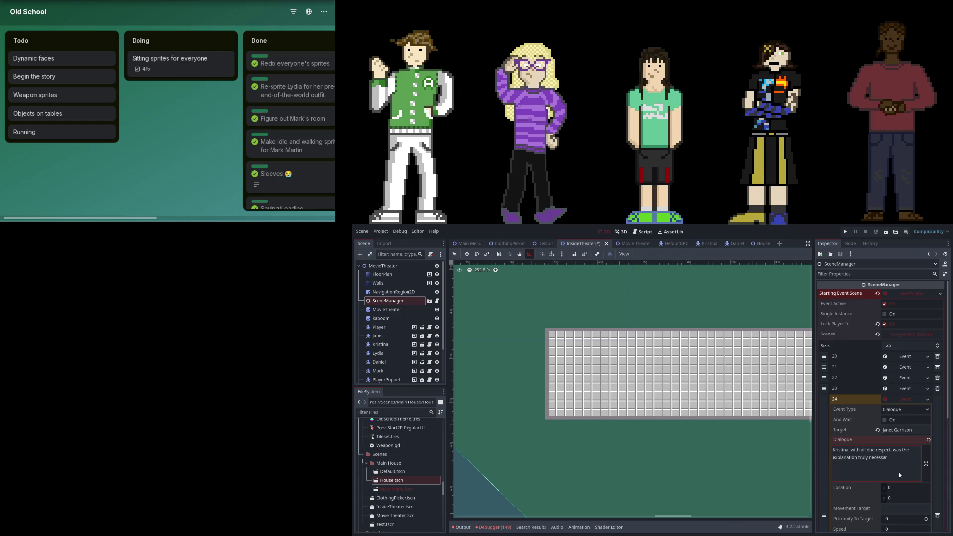
{"action": "type", "text": "r this film?"}
{"action": "scroll", "coordinate": [862, 469], "scroll_direction": "down", "scroll_amount": 5}
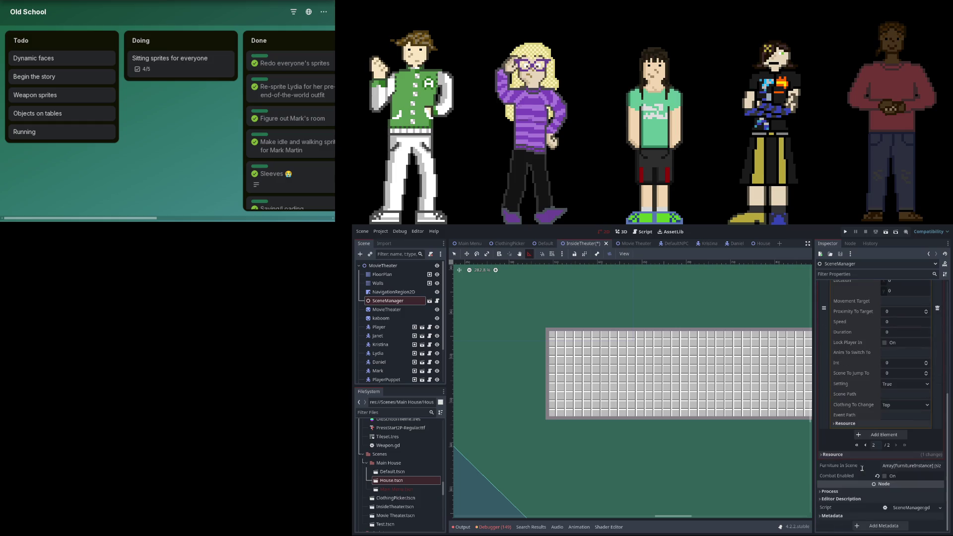
- Add element 25, create a New Event in it, and drag it up the list
{"action": "scroll", "coordinate": [905, 404], "scroll_direction": "up", "scroll_amount": 1}
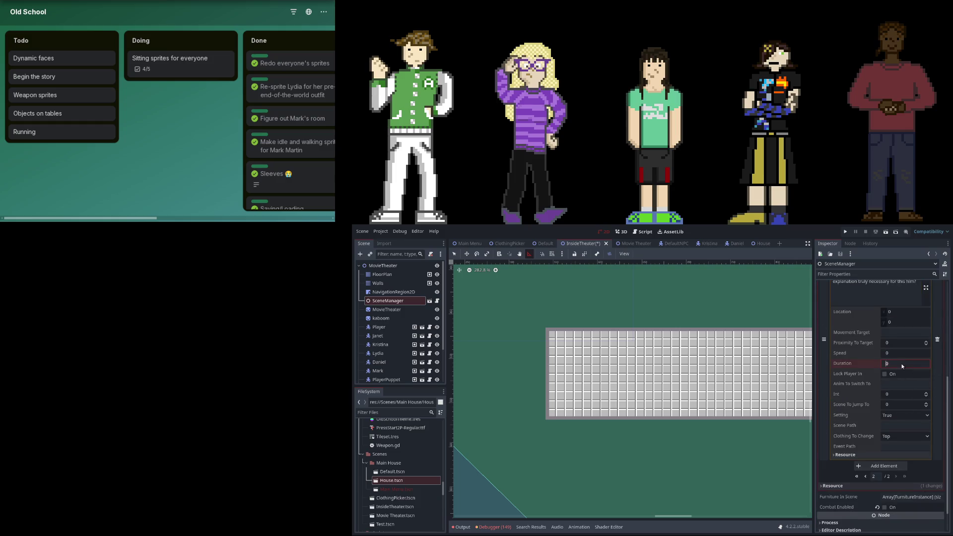
{"action": "left_click", "coordinate": [895, 467]}
{"action": "left_click", "coordinate": [903, 411]}
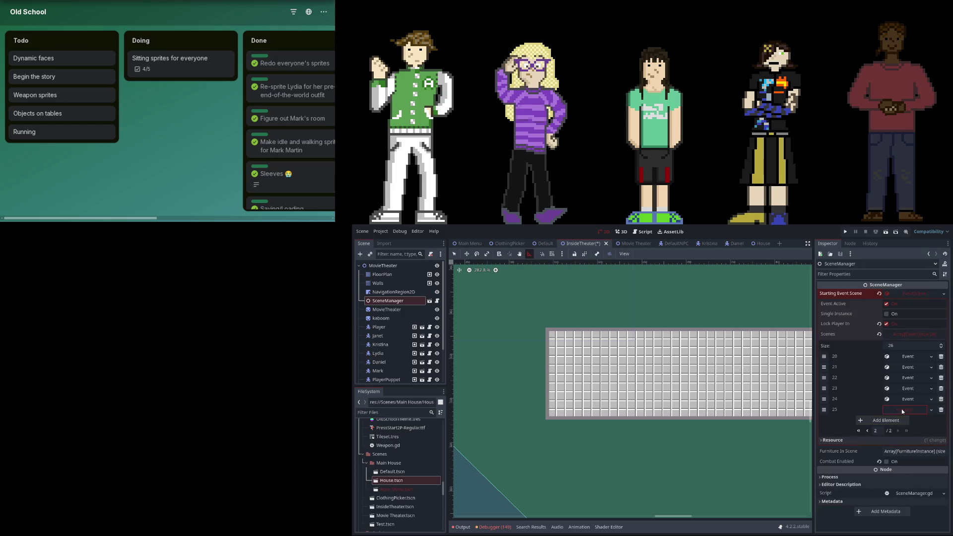
{"action": "left_click", "coordinate": [909, 410]}
{"action": "mouse_move", "coordinate": [824, 409]}
{"action": "left_mouse_down"}
{"action": "mouse_move", "coordinate": [868, 431]}
{"action": "mouse_move", "coordinate": [844, 491]}
{"action": "mouse_move", "coordinate": [824, 506]}
{"action": "left_mouse_up"}
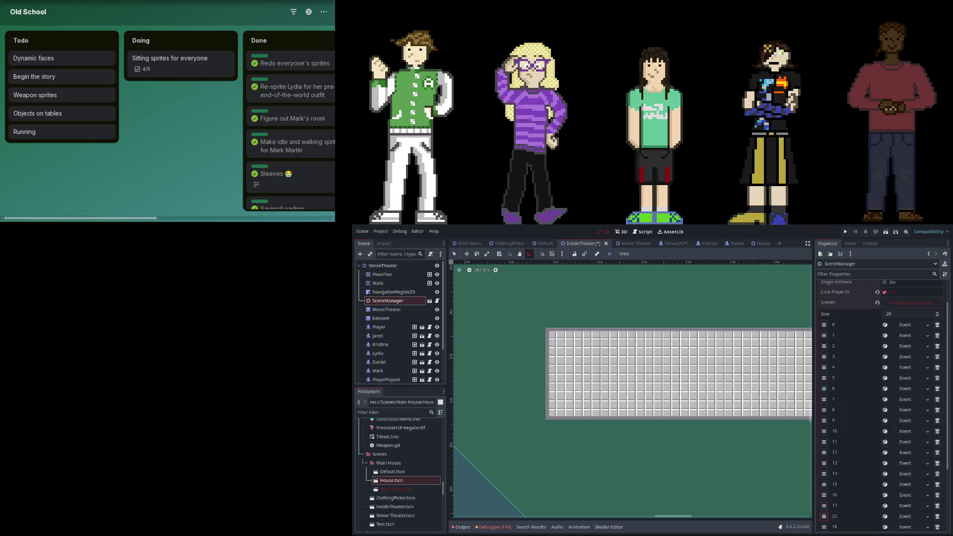
- Look over the settings of events 15 through 19 on page 1
{"action": "scroll", "coordinate": [845, 520], "scroll_direction": "down", "scroll_amount": 3}
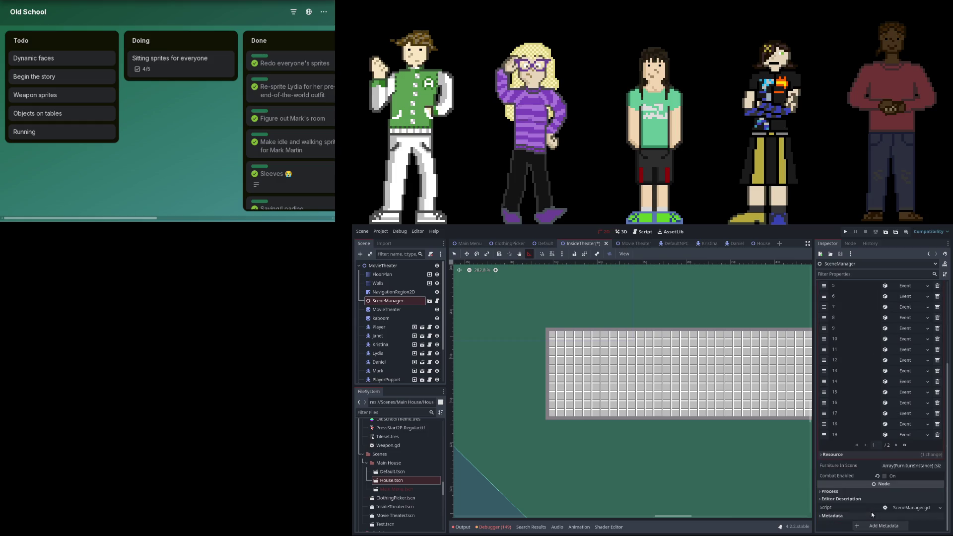
{"action": "left_click", "coordinate": [902, 427]}
{"action": "left_click", "coordinate": [902, 427]}
{"action": "left_click", "coordinate": [902, 425]}
{"action": "left_click", "coordinate": [901, 425]}
{"action": "left_click", "coordinate": [903, 414]}
{"action": "left_click", "coordinate": [903, 413]}
{"action": "left_click", "coordinate": [866, 445]}
{"action": "left_click", "coordinate": [898, 411]}
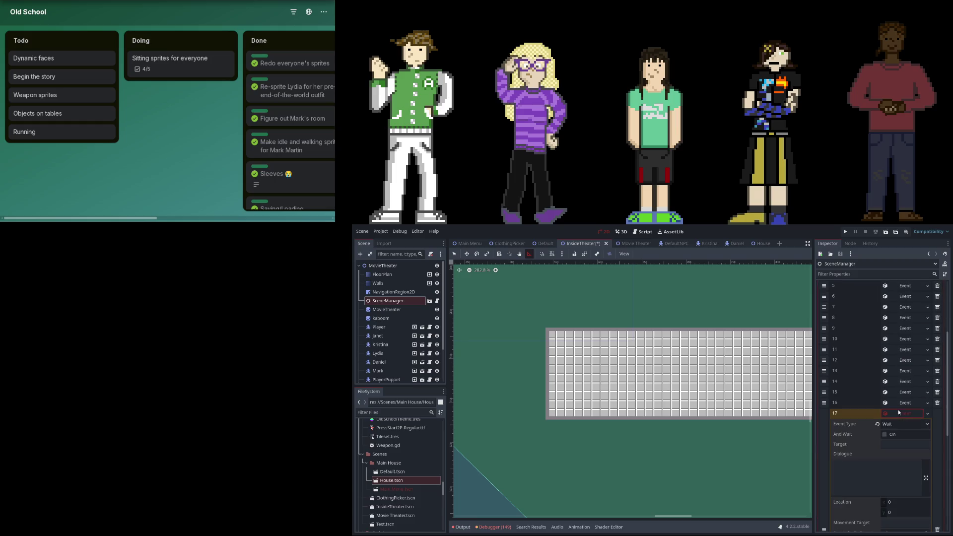
{"action": "left_click", "coordinate": [898, 401]}
{"action": "left_click", "coordinate": [899, 392]}
{"action": "left_click", "coordinate": [899, 389]}
{"action": "left_click", "coordinate": [901, 382]}
{"action": "left_click", "coordinate": [901, 382]}
{"action": "left_click", "coordinate": [902, 424]}
{"action": "left_click", "coordinate": [902, 424]}
{"action": "left_click", "coordinate": [902, 434]}
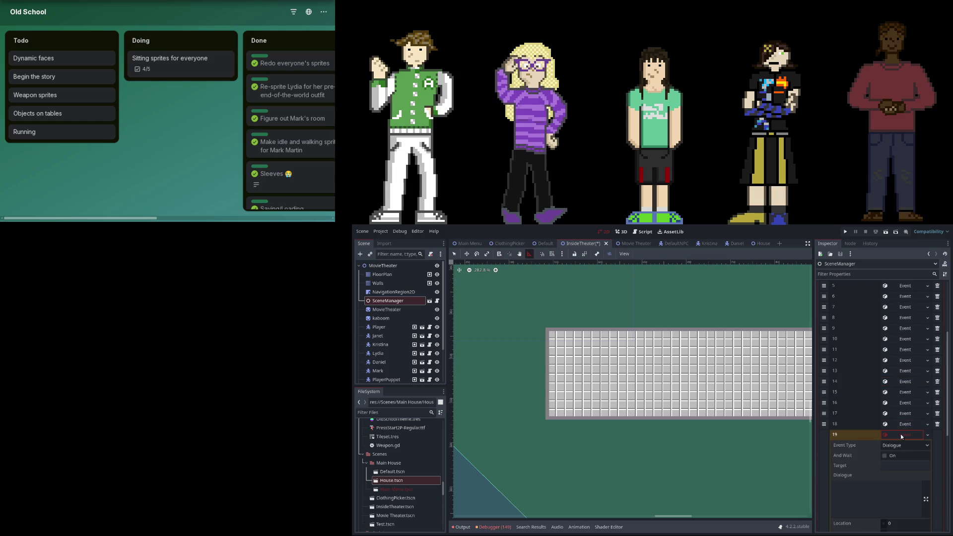
{"action": "left_click", "coordinate": [901, 434]}
{"action": "left_click", "coordinate": [904, 421]}
{"action": "left_click", "coordinate": [904, 421]}
{"action": "left_click", "coordinate": [906, 415]}
{"action": "left_click", "coordinate": [907, 416]}
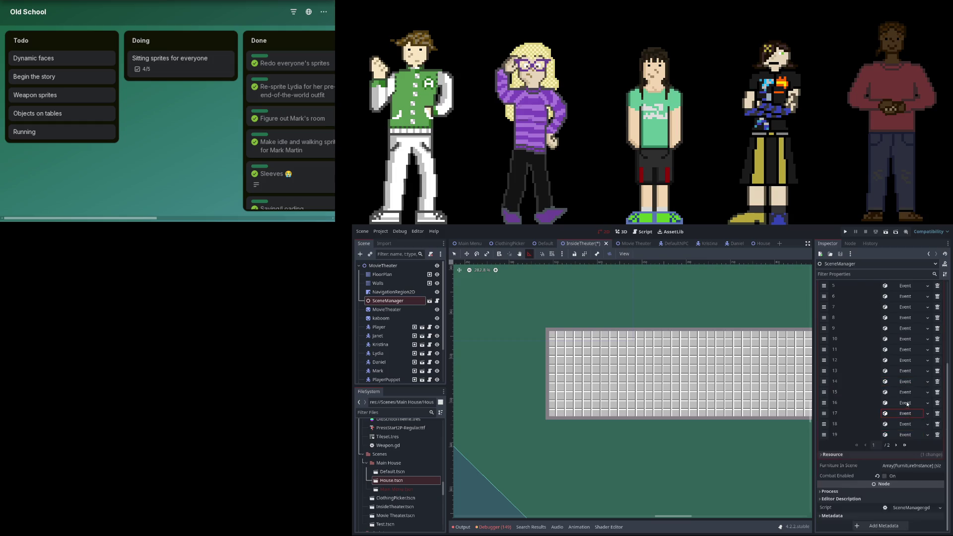
{"action": "left_click", "coordinate": [907, 401]}
{"action": "left_click", "coordinate": [907, 399]}
{"action": "left_click", "coordinate": [909, 413]}
{"action": "left_click", "coordinate": [909, 414]}
{"action": "left_click", "coordinate": [906, 424]}
{"action": "left_click", "coordinate": [906, 424]}
- Check event 25 on page 2, then re-inspect events 19, 17 and 16
{"action": "left_click", "coordinate": [895, 446]}
{"action": "left_click", "coordinate": [898, 410]}
{"action": "left_click", "coordinate": [898, 409]}
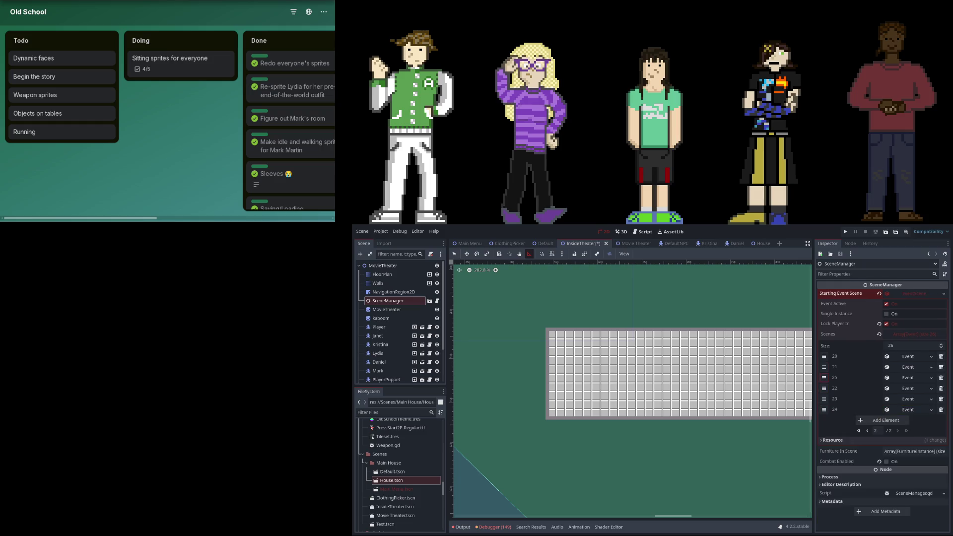
{"action": "scroll", "coordinate": [879, 495], "scroll_direction": "down", "scroll_amount": 3}
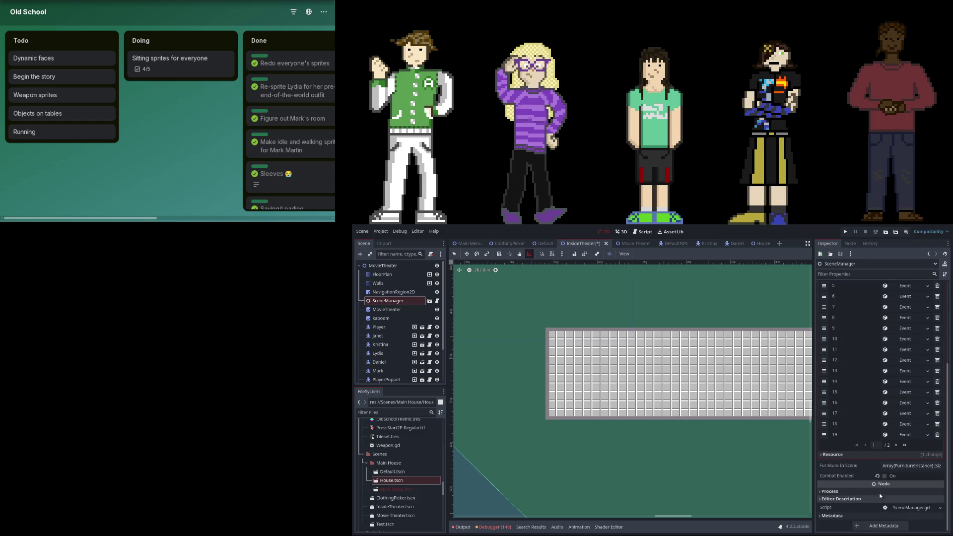
{"action": "left_click", "coordinate": [900, 436]}
{"action": "left_click", "coordinate": [902, 436]}
{"action": "left_click", "coordinate": [901, 415]}
{"action": "left_click", "coordinate": [901, 414]}
{"action": "left_click", "coordinate": [903, 404]}
{"action": "left_click", "coordinate": [903, 403]}
- Look over events 17 through 20 across both pages of the Scenes list
{"action": "left_click", "coordinate": [903, 413]}
{"action": "left_click", "coordinate": [902, 413]}
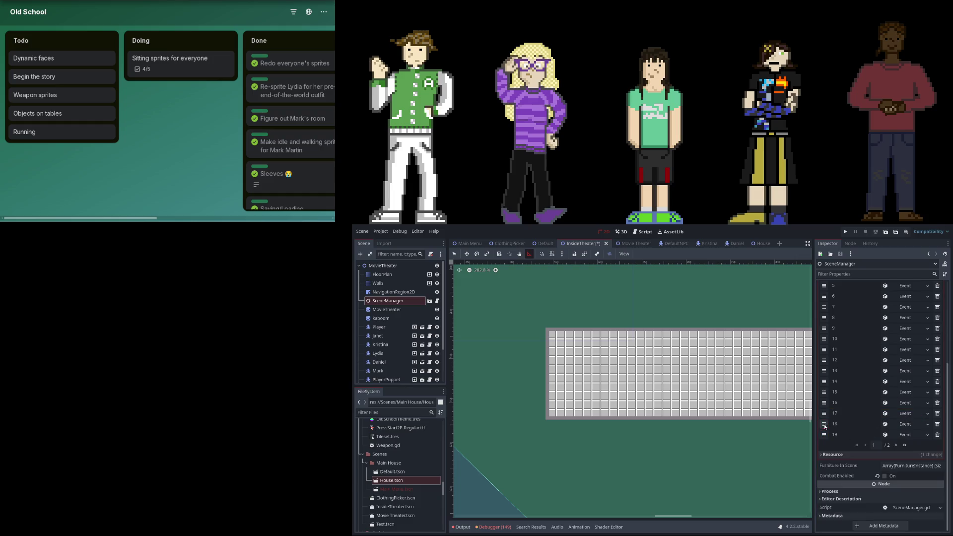
{"action": "left_click", "coordinate": [900, 422]}
{"action": "left_click", "coordinate": [900, 424]}
{"action": "left_click", "coordinate": [901, 435]}
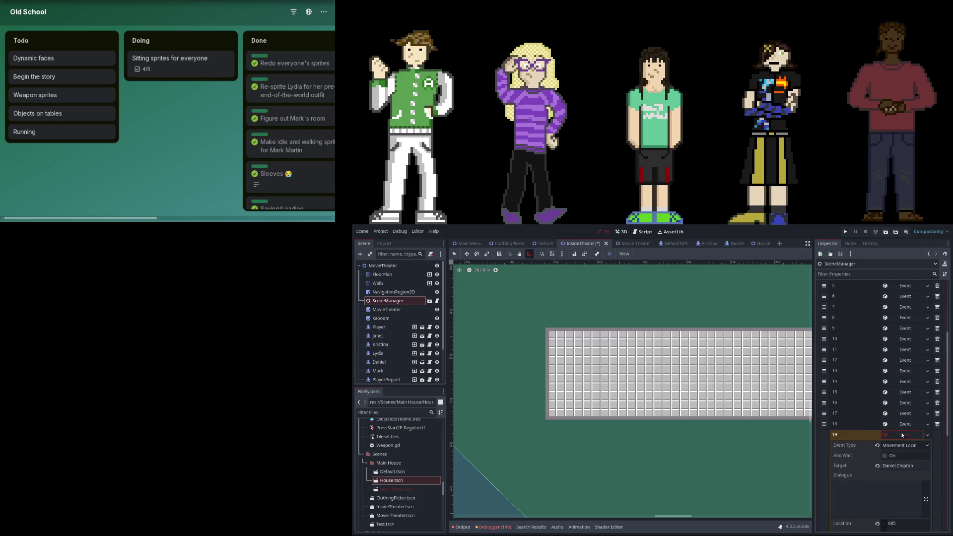
{"action": "left_click", "coordinate": [901, 435]}
{"action": "left_click", "coordinate": [898, 455]}
{"action": "left_click", "coordinate": [901, 359]}
{"action": "left_click", "coordinate": [901, 359]}
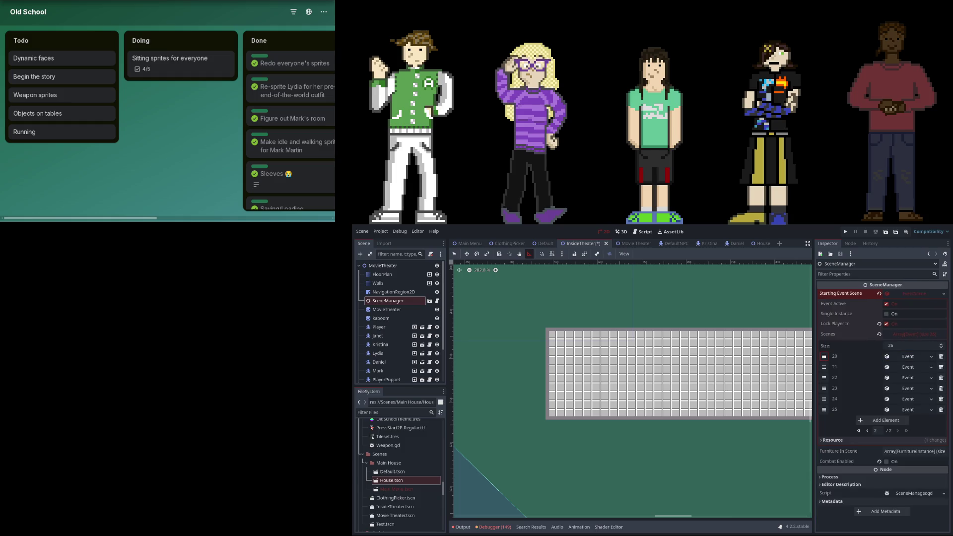
{"action": "left_click", "coordinate": [824, 356]}
{"action": "scroll", "coordinate": [879, 397], "scroll_direction": "down", "scroll_amount": 5}
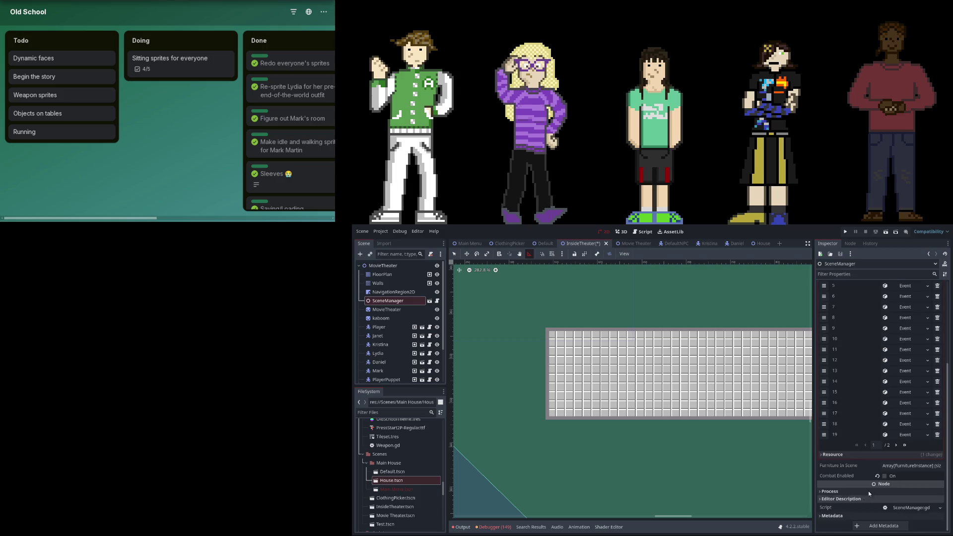
- Give event 19 its target character and the line 'I feel I could've enjoyed it just fine without.'
{"action": "left_click", "coordinate": [899, 435]}
{"action": "left_click", "coordinate": [899, 466]}
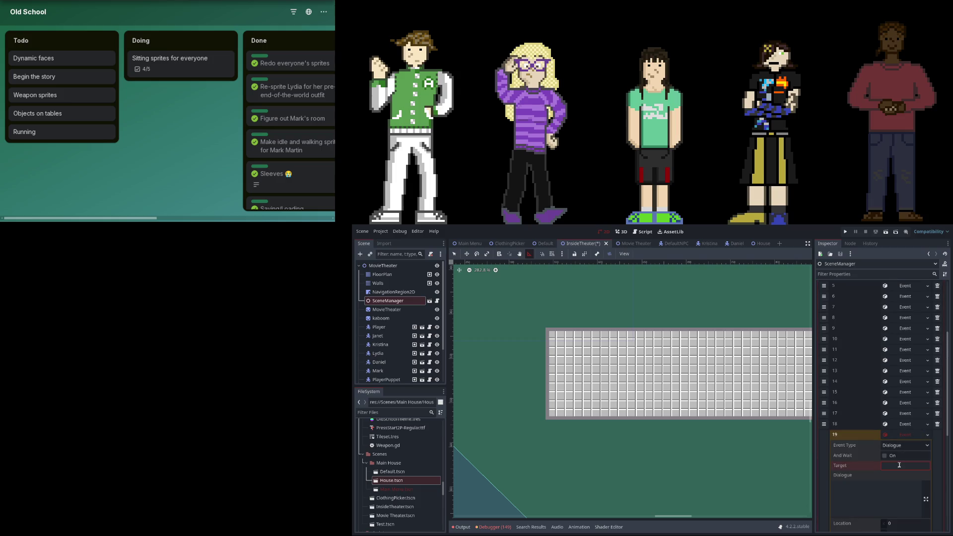
{"action": "type", "text": "Janet"}
{"action": "type", "text": "reis"}
{"action": "type", "text": "ison"}
{"action": "key", "text": "Return"}
{"action": "left_click", "coordinate": [875, 503]}
{"action": "type", "text": "could've enjoyed it just fi"}
{"action": "type", "text": "ne without."}
{"action": "key", "text": "Return"}
- Set event 19's Speed to 5
{"action": "scroll", "coordinate": [871, 493], "scroll_direction": "down", "scroll_amount": 3}
{"action": "left_click", "coordinate": [893, 471]}
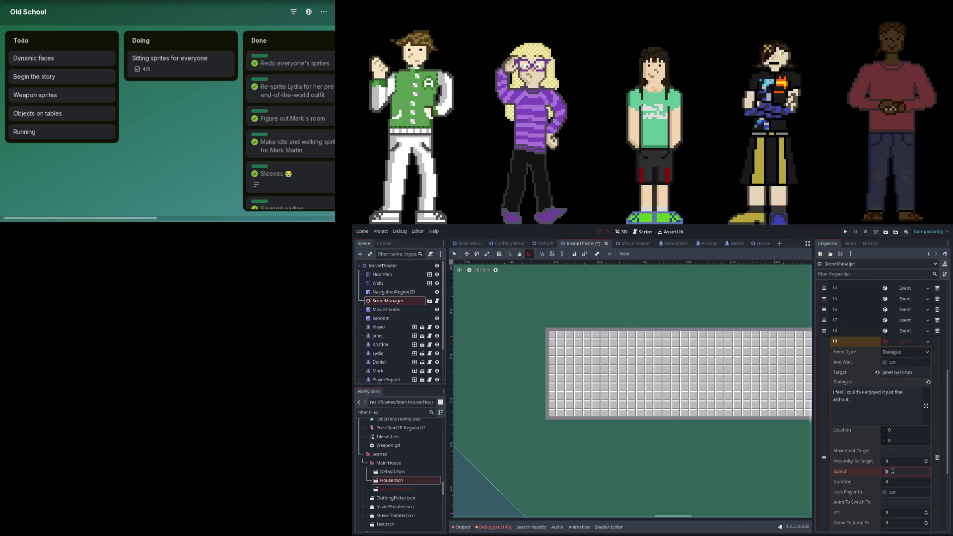
{"action": "type", "text": "5"}
{"action": "key", "text": "Return"}
{"action": "scroll", "coordinate": [897, 431], "scroll_direction": "down", "scroll_amount": 1}
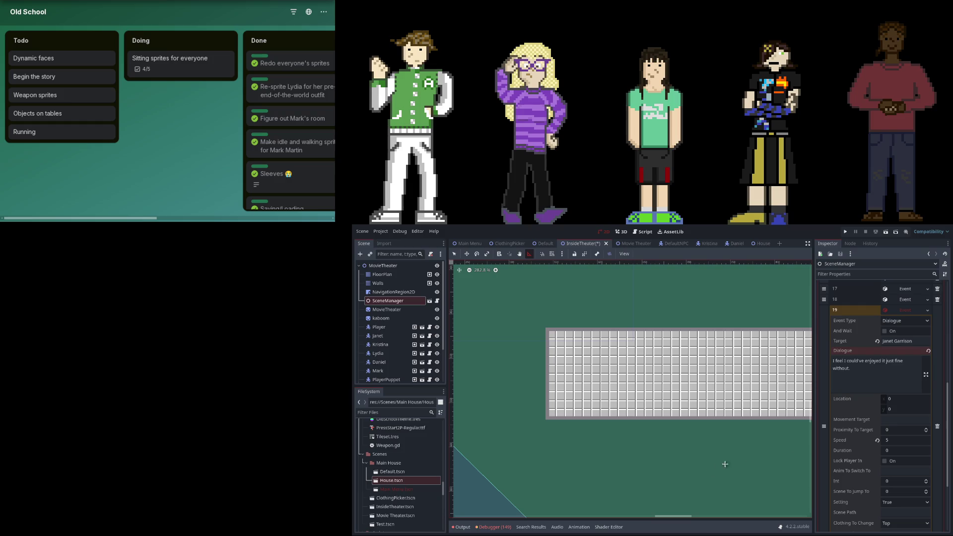
{"action": "left_click", "coordinate": [897, 430]}
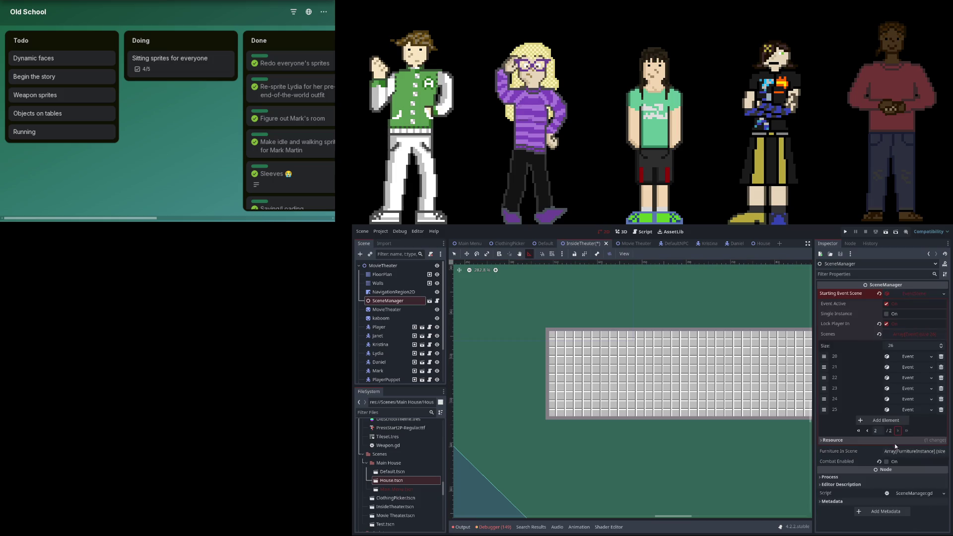
- Add slot 26, then turn on And Wait for events 19 and 18
{"action": "left_click", "coordinate": [896, 424]}
{"action": "left_click", "coordinate": [904, 422]}
{"action": "key", "text": "ctrl+z"}
{"action": "left_click", "coordinate": [895, 434]}
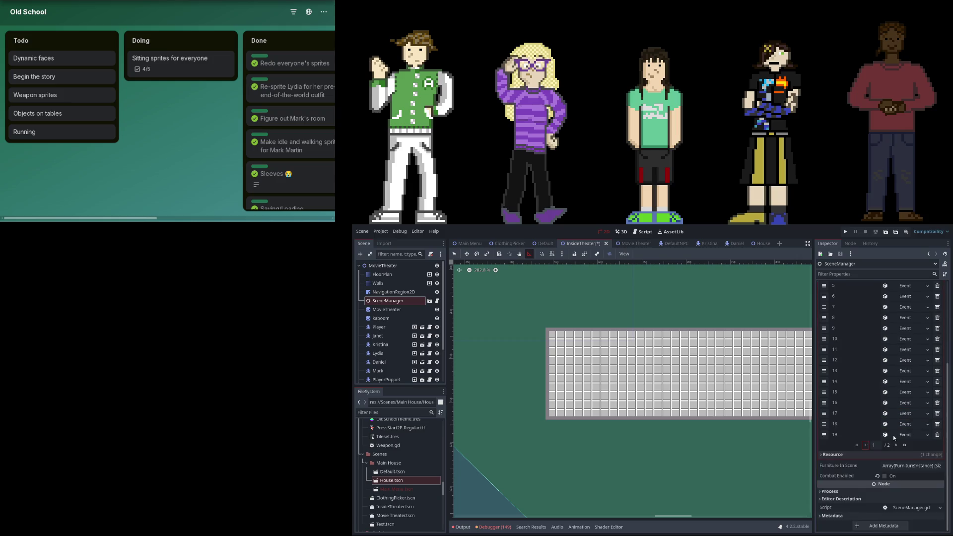
{"action": "left_click", "coordinate": [887, 455]}
{"action": "left_click", "coordinate": [901, 435]}
{"action": "left_click", "coordinate": [899, 426]}
{"action": "left_click", "coordinate": [896, 444]}
{"action": "left_click", "coordinate": [898, 425]}
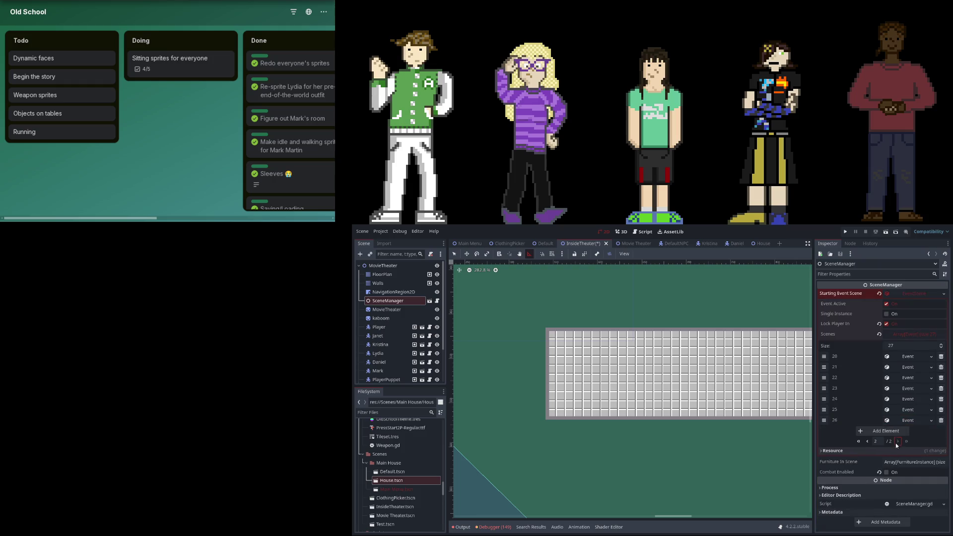
- Look over event 20 and the new event 26
{"action": "left_click", "coordinate": [903, 357]}
{"action": "left_click", "coordinate": [904, 357]}
{"action": "left_click", "coordinate": [902, 365]}
{"action": "left_click", "coordinate": [902, 365]}
{"action": "left_click", "coordinate": [899, 420]}
{"action": "left_click", "coordinate": [899, 421]}
- Give event 20 its target character and the line 'I didn't know until I watched it.'
{"action": "left_click", "coordinate": [904, 356]}
{"action": "left_click", "coordinate": [908, 358]}
{"action": "left_click", "coordinate": [907, 359]}
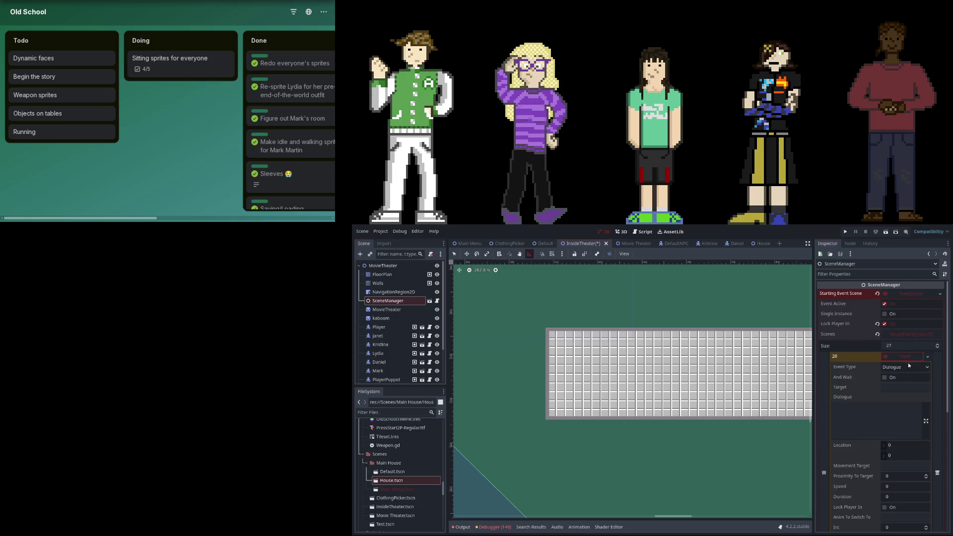
{"action": "left_click", "coordinate": [899, 390]}
{"action": "type", "text": "Kristina"}
{"action": "type", "text": " Maylee"}
{"action": "key", "text": "Return"}
{"action": "left_click", "coordinate": [886, 417]}
{"action": "type", "text": "didn'"}
{"action": "type", "text": "t know u"}
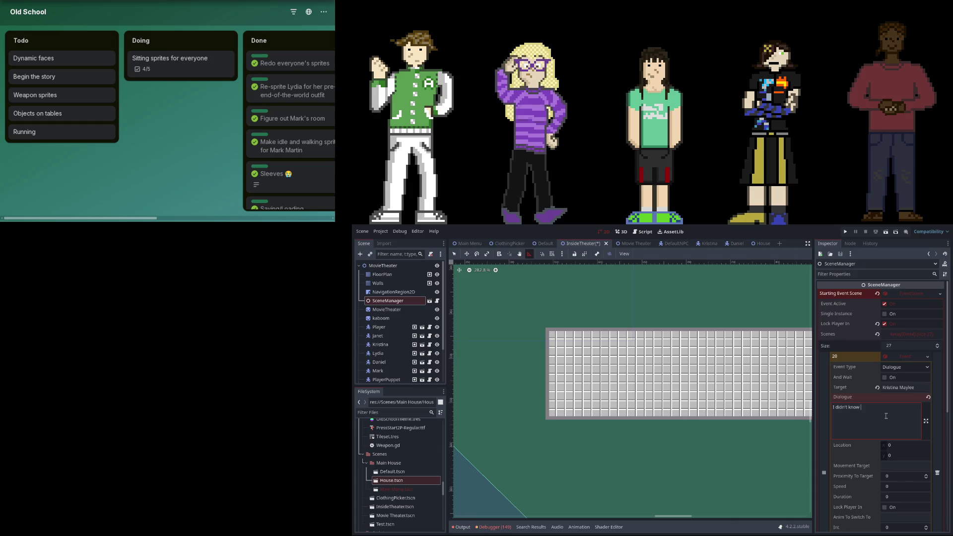
{"action": "type", "text": "ntil I watched it."}
- Add an empty element and drag it up to sit right after event 20
{"action": "left_click", "coordinate": [909, 496]}
{"action": "left_click", "coordinate": [906, 357]}
{"action": "left_click", "coordinate": [884, 436]}
{"action": "mouse_move", "coordinate": [824, 424]}
{"action": "left_mouse_down"}
{"action": "mouse_move", "coordinate": [826, 350]}
{"action": "mouse_move", "coordinate": [824, 359]}
{"action": "left_mouse_up"}
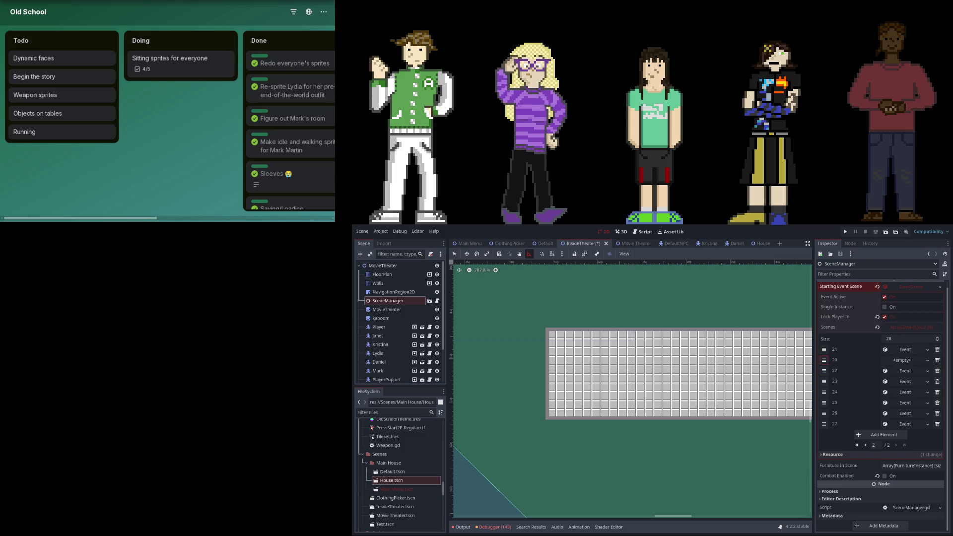
- Create a new event in slot 21 and set its target character, matching event 20
{"action": "left_click", "coordinate": [902, 361]}
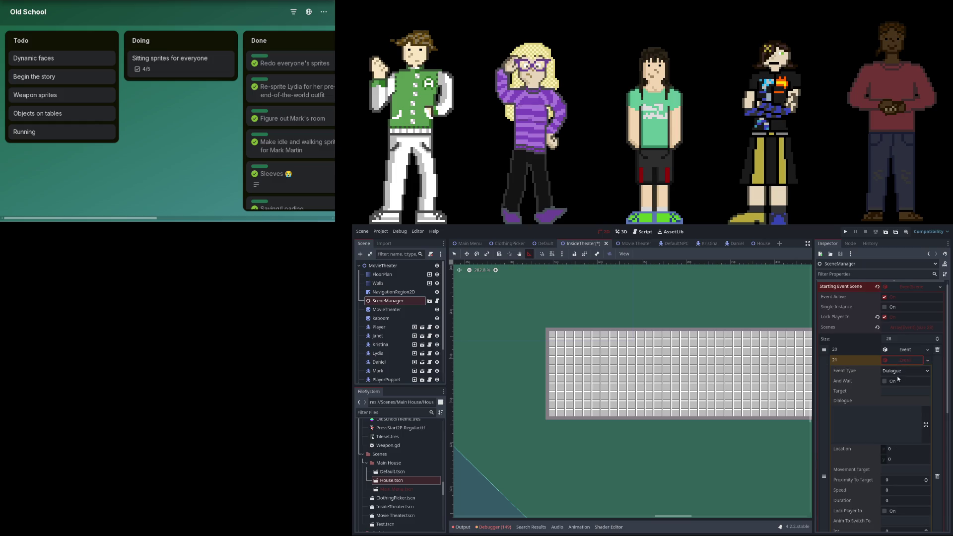
{"action": "left_click", "coordinate": [896, 392]}
{"action": "key", "text": "BackSpace"}
{"action": "type", "text": "istina M"}
{"action": "type", "text": "aylee"}
{"action": "key", "text": "Return"}
{"action": "left_click", "coordinate": [918, 351]}
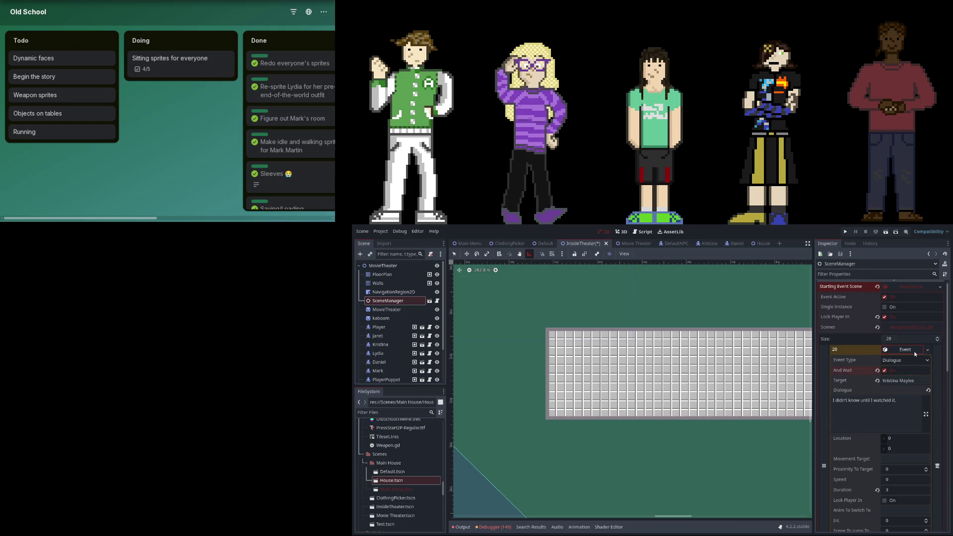
{"action": "left_click", "coordinate": [905, 349]}
- Give event 21 the line 'Otherwise, I would've only mentioned the parts with Chaos and his reformation.' and append an empty slot
{"action": "left_click", "coordinate": [883, 435]}
{"action": "type", "text": "Other"}
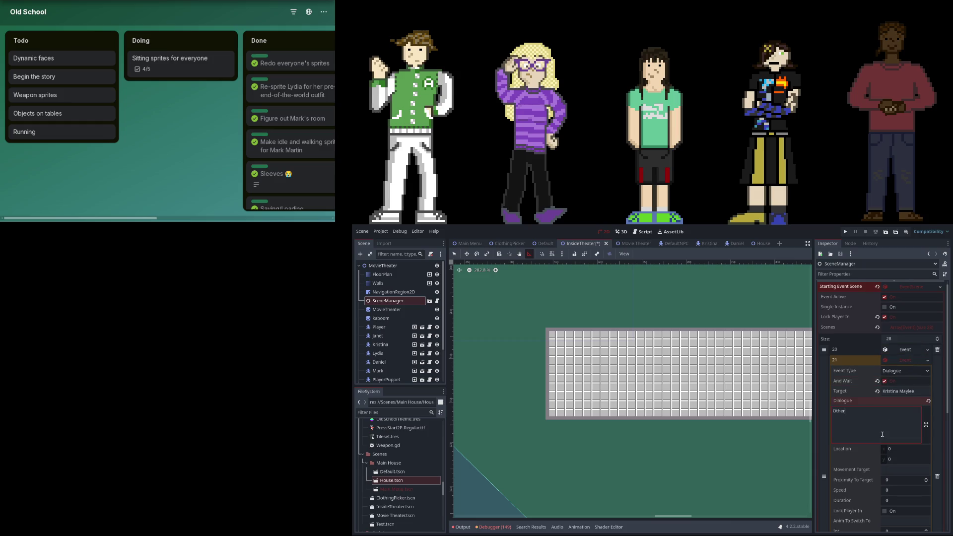
{"action": "type", "text": "ou;d"}
{"action": "type", "text": "nly mentione"}
{"action": "type", "text": "d the parts with Chaos and his refo"}
{"action": "type", "text": "rmation."}
{"action": "left_click", "coordinate": [877, 451]}
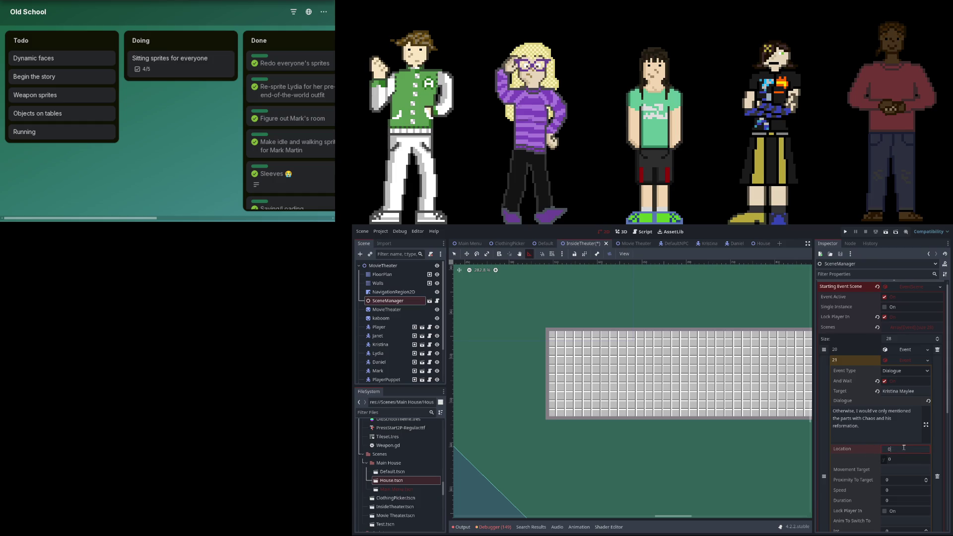
{"action": "scroll", "coordinate": [889, 419], "scroll_direction": "down", "scroll_amount": 1}
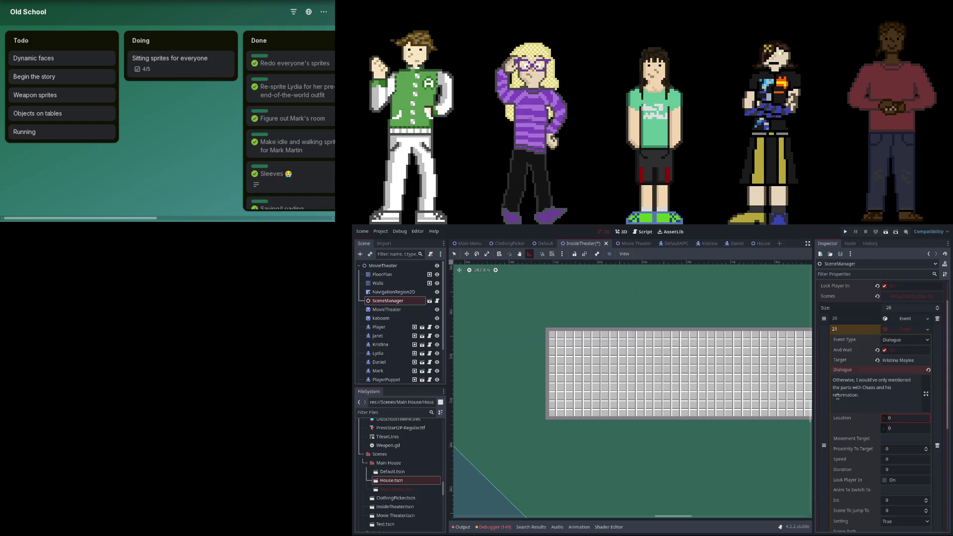
{"action": "scroll", "coordinate": [839, 397], "scroll_direction": "down", "scroll_amount": 6}
{"action": "left_click", "coordinate": [886, 435]}
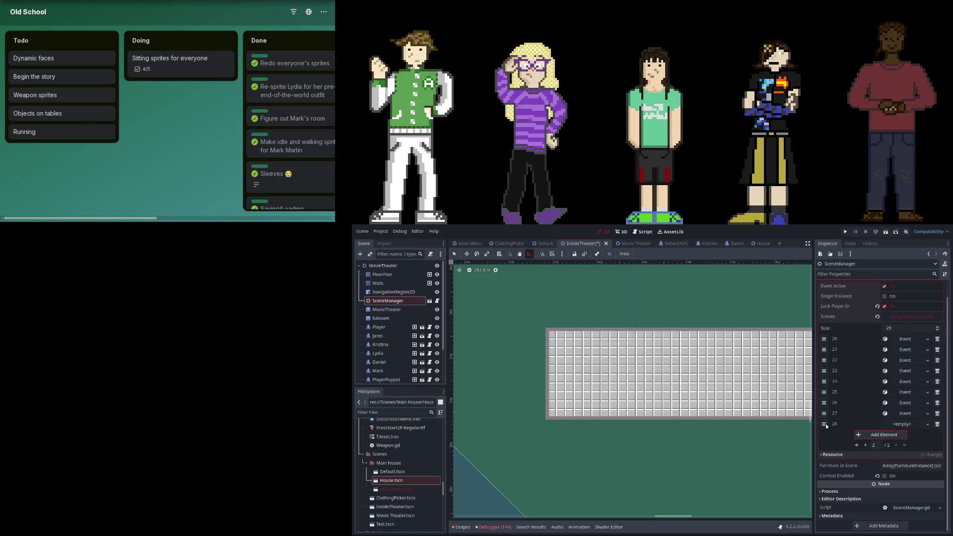
- Move the empty slot to position 22 and make it a new event spoken by Mark Martin
{"action": "left_click_drag", "start_coordinate": [826, 424], "coordinate": [825, 373]}
{"action": "left_click", "coordinate": [882, 364]}
{"action": "left_click", "coordinate": [888, 361]}
{"action": "left_click", "coordinate": [898, 392]}
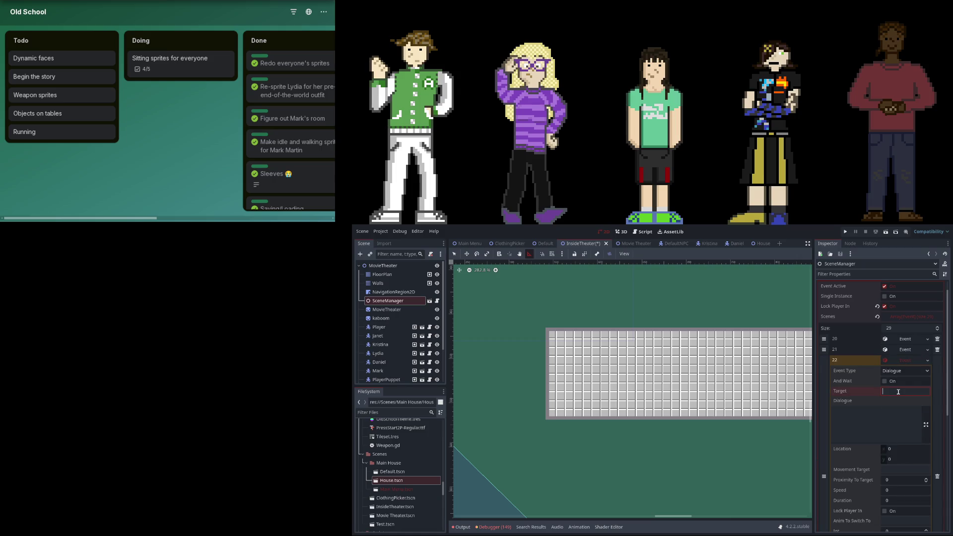
{"action": "type", "text": "Mark Martin"}
{"action": "key", "text": "Return"}
- Write Mark's line about being a bit disappointed by how little it referenced the show
{"action": "left_click", "coordinate": [850, 416]}
{"action": "type", "text": "No, yea head th"}
{"action": "type", "text": "that"}
{"action": "type", "text": "disapop"}
{"action": "key", "text": "BackSpace"}
{"action": "key", "text": "BackSpace"}
{"action": "type", "text": "nted"}
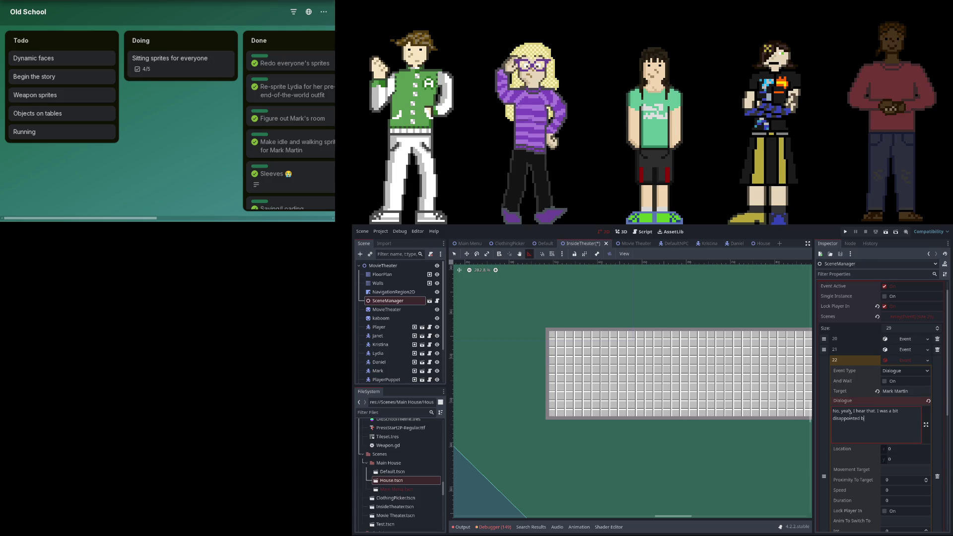
{"action": "type", "text": "how "}
{"action": "type", "text": "feren"}
{"action": "type", "text": "he show too."}
{"action": "left_click", "coordinate": [894, 502]}
{"action": "scroll", "coordinate": [886, 459], "scroll_direction": "down", "scroll_amount": 5}
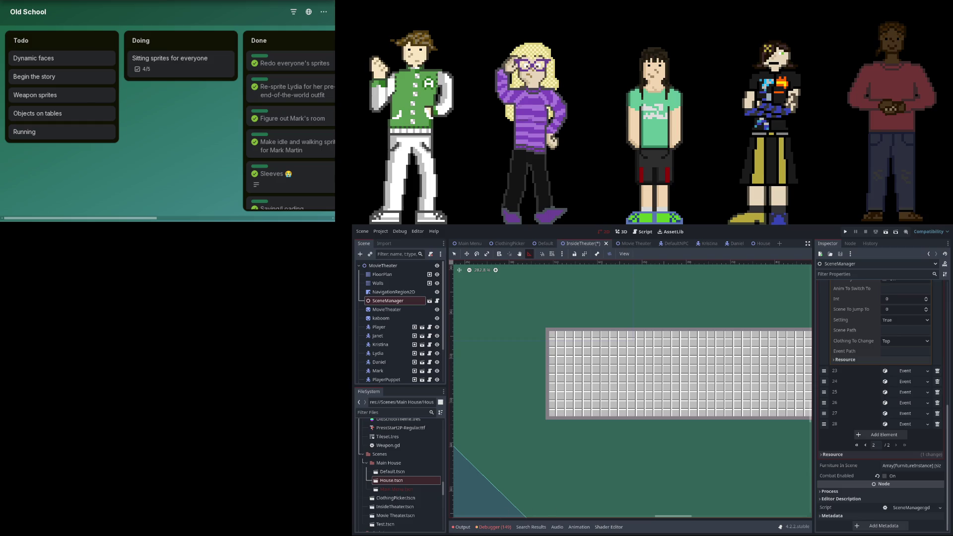
- Add a Lydia Flynt line 'Took the words right out of my mouth.' with duration 3, placed after entry 23
{"action": "left_click", "coordinate": [889, 435]}
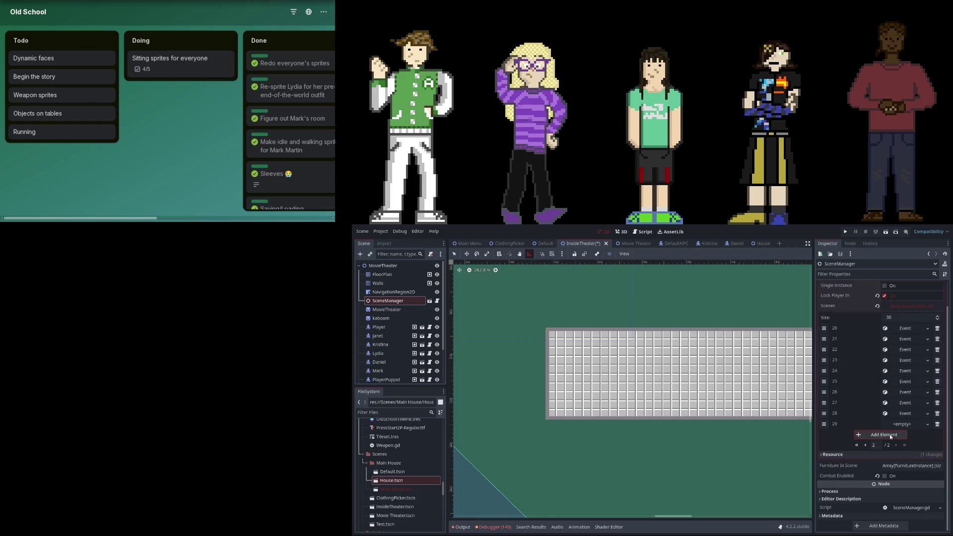
{"action": "left_click", "coordinate": [913, 425]}
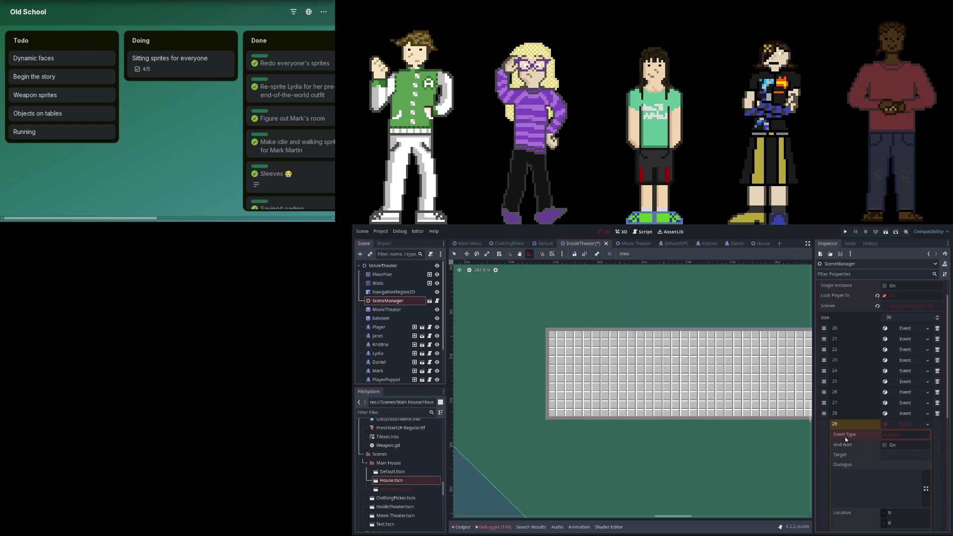
{"action": "left_click", "coordinate": [902, 455]}
{"action": "type", "text": "Lyd"}
{"action": "type", "text": "ia Flynt"}
{"action": "left_click", "coordinate": [850, 476]}
{"action": "type", "text": "Took the"}
{"action": "type", "text": " works right out of my mough"}
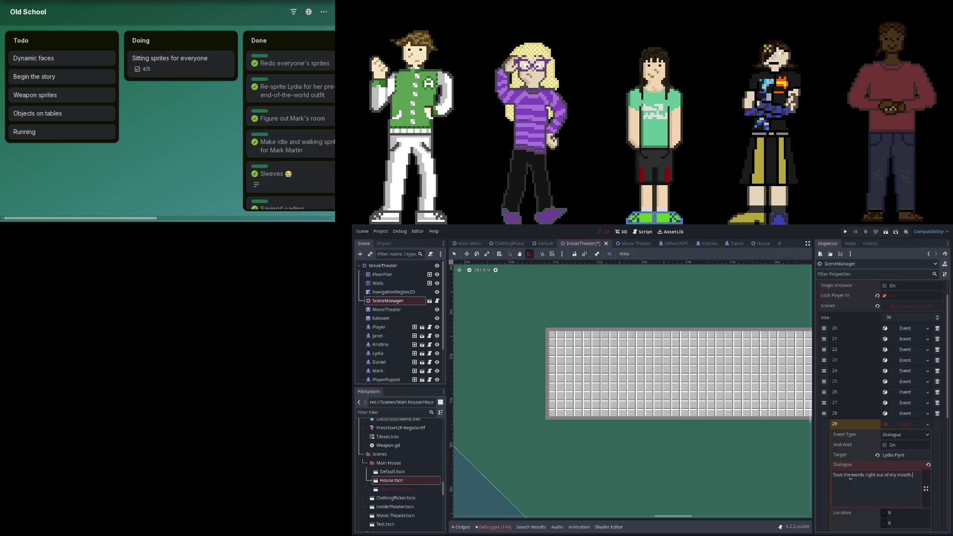
{"action": "scroll", "coordinate": [848, 480], "scroll_direction": "down", "scroll_amount": 3}
{"action": "left_click", "coordinate": [891, 502]}
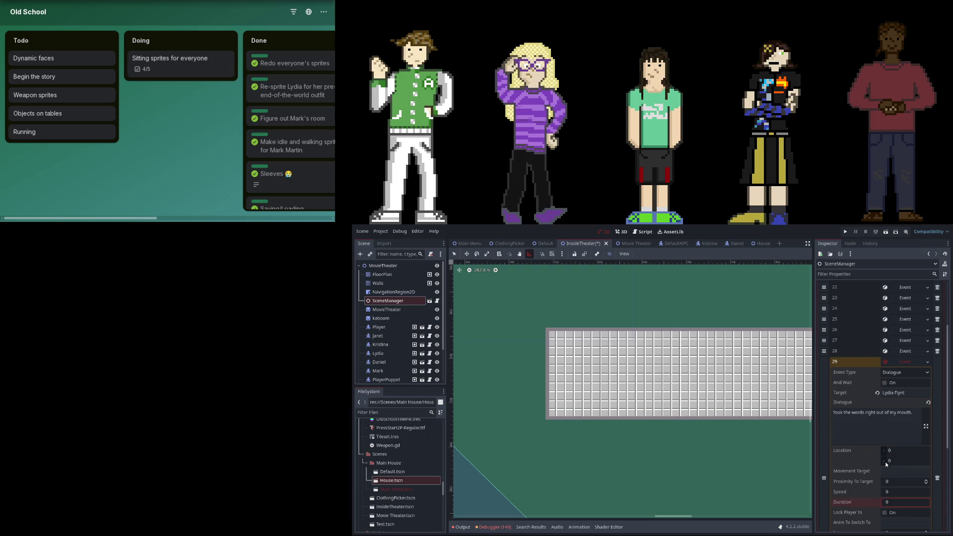
{"action": "type", "text": "3"}
{"action": "key", "text": "Return"}
{"action": "left_click", "coordinate": [901, 362]}
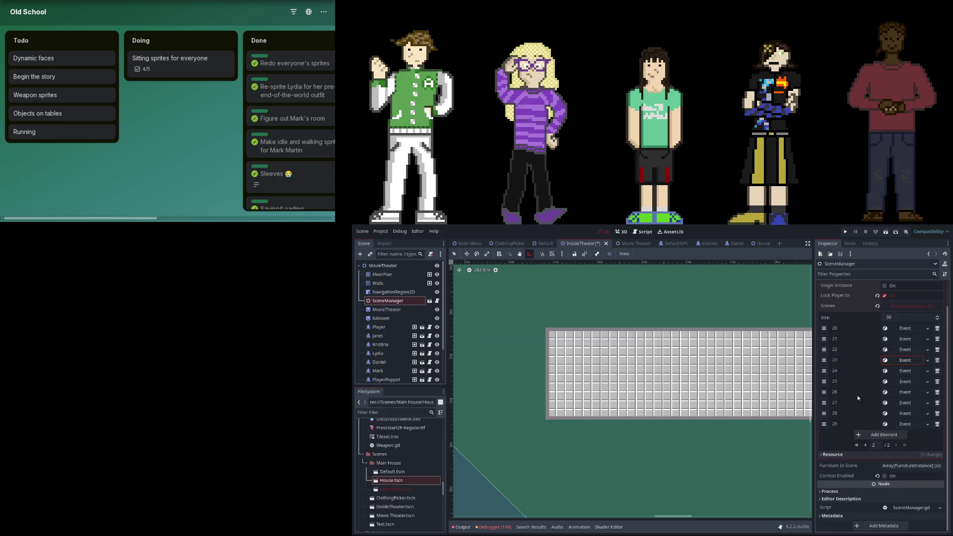
{"action": "left_click_drag", "start_coordinate": [824, 424], "coordinate": [824, 371]}
- Add a second Lydia Flynt line: 'Mark, right? I think I've seen you in passing.'
{"action": "left_click", "coordinate": [898, 435]}
{"action": "left_click", "coordinate": [910, 438]}
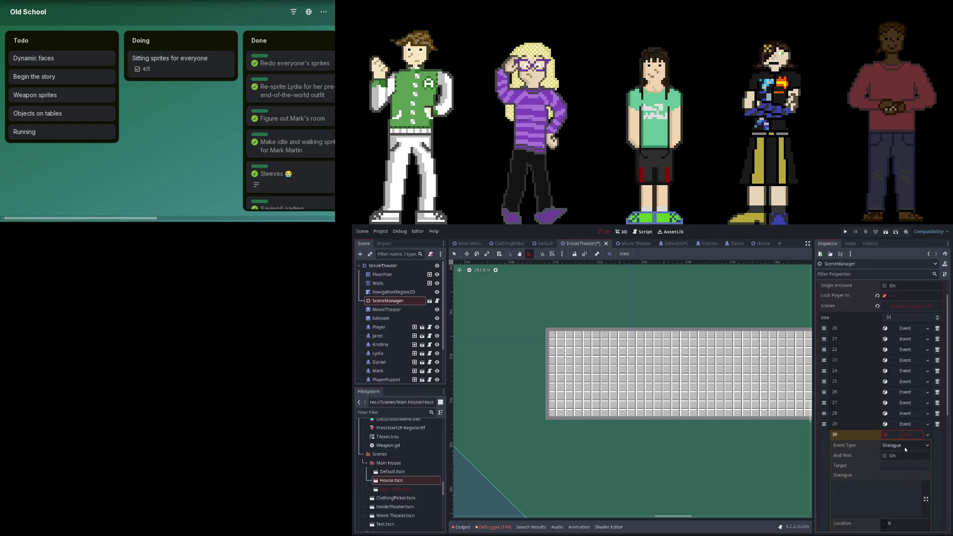
{"action": "left_click", "coordinate": [912, 464]}
{"action": "type", "text": "Lydia Flynt"}
{"action": "left_click", "coordinate": [874, 474]}
{"action": "type", "text": "Mark"}
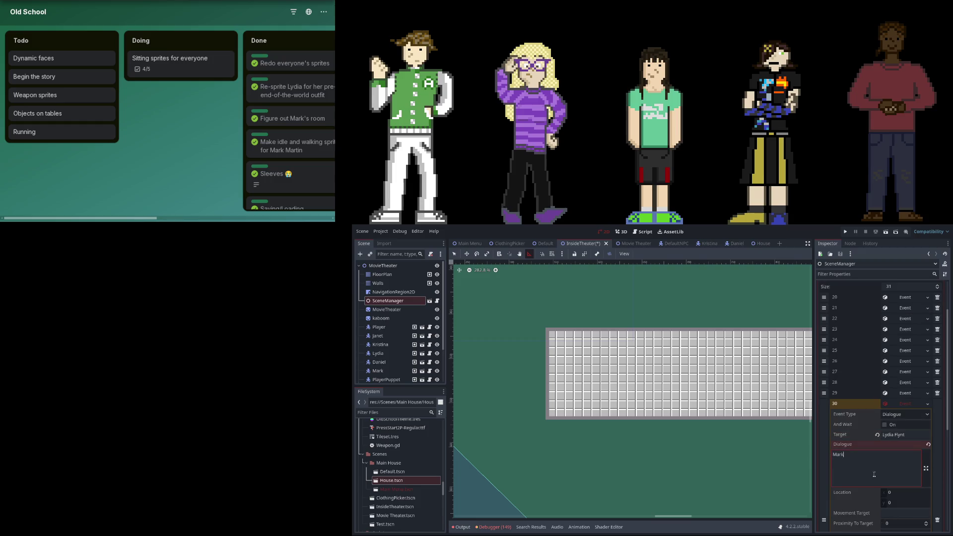
{"action": "type", "text": ", right? I lhink"}
{"action": "type", "text": "'ve"}
{"action": "type", "text": "een "}
{"action": "type", "text": "u in passing."}
{"action": "left_click", "coordinate": [887, 405]}
{"action": "left_click", "coordinate": [824, 424]}
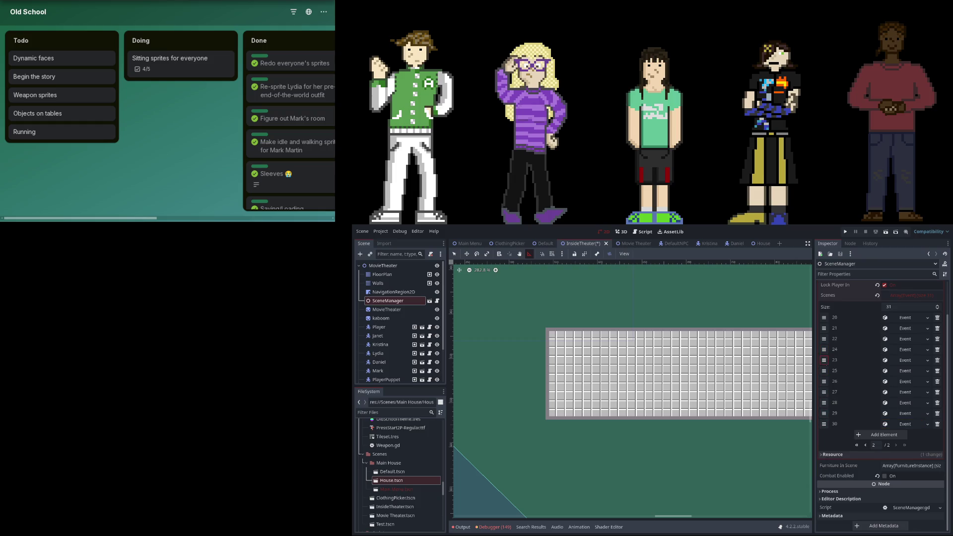
- Verify the Mark Martin and Lydia Flynt lines at entries 22–24, then append empty entry 31
{"action": "left_click", "coordinate": [892, 360]}
{"action": "left_click", "coordinate": [894, 360]}
{"action": "left_click", "coordinate": [898, 349]}
{"action": "left_click", "coordinate": [897, 349]}
{"action": "left_click", "coordinate": [899, 349]}
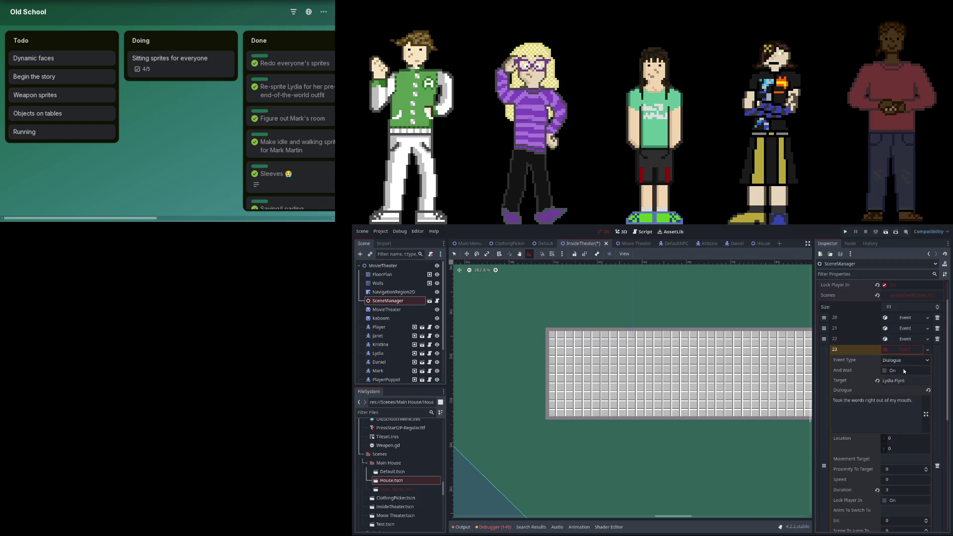
{"action": "left_click", "coordinate": [902, 339]}
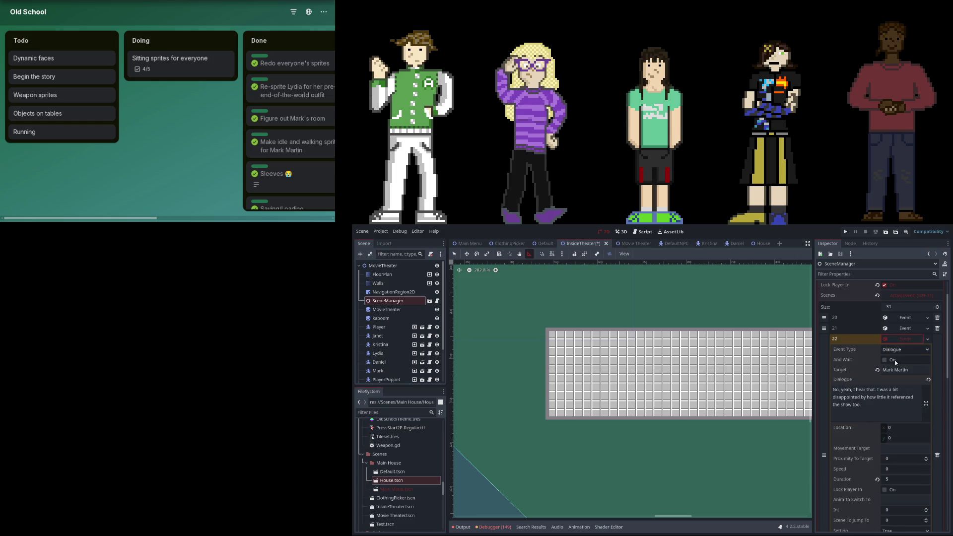
{"action": "left_click", "coordinate": [901, 339]}
{"action": "left_click", "coordinate": [898, 350]}
{"action": "left_click", "coordinate": [897, 361]}
{"action": "left_click", "coordinate": [901, 361]}
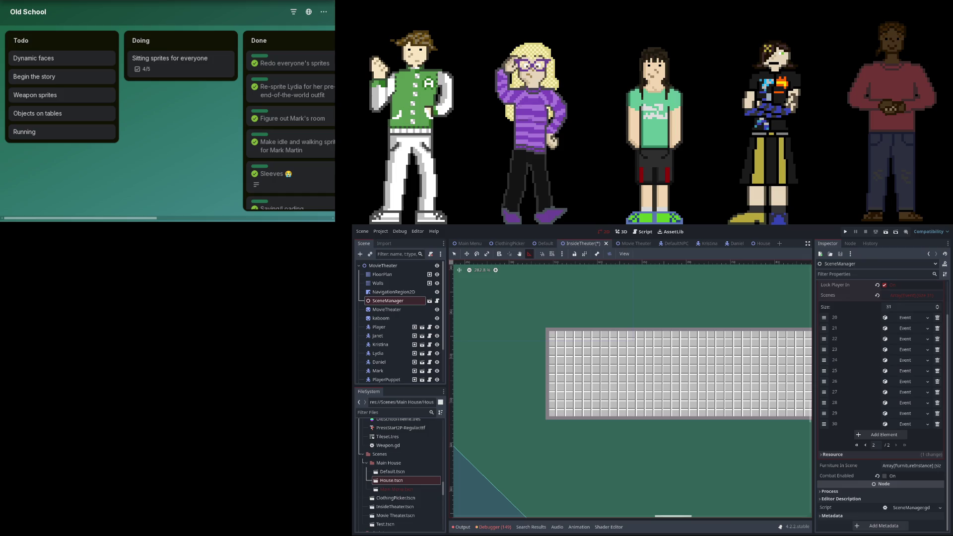
{"action": "left_click", "coordinate": [889, 435]}
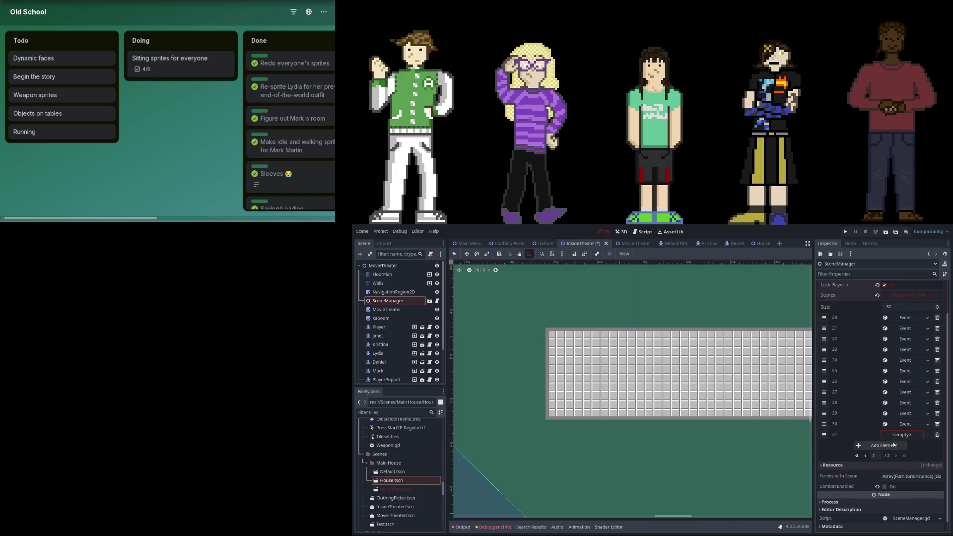
- Create a new dialogue event in entry 31 with Mark Martin as the speaker
{"action": "left_click", "coordinate": [901, 434]}
{"action": "left_click", "coordinate": [902, 439]}
{"action": "left_click", "coordinate": [898, 465]}
{"action": "scroll", "coordinate": [892, 478], "scroll_direction": "down", "scroll_amount": 3}
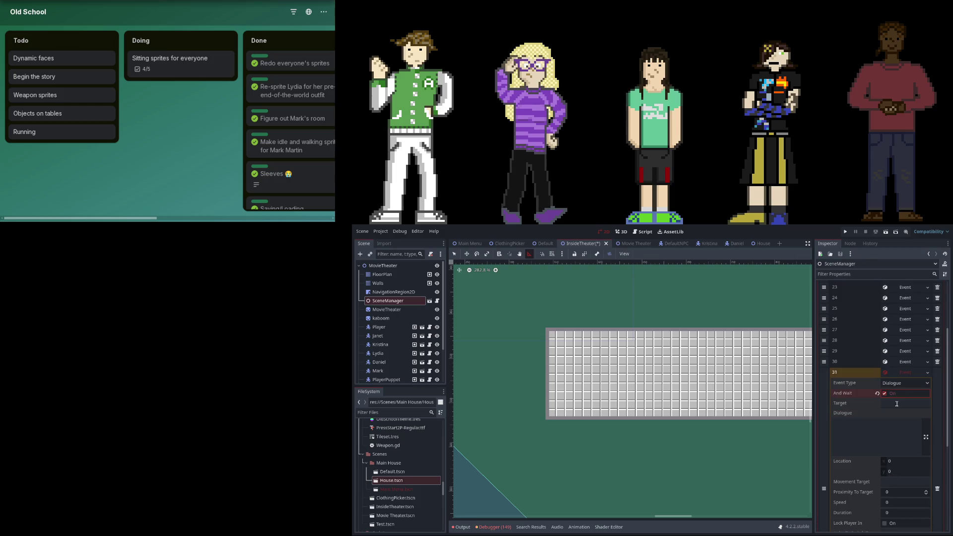
{"action": "left_click", "coordinate": [899, 404]}
{"action": "type", "text": "Mark Mart"}
{"action": "type", "text": "hey"}
- Write Mark's line that he never actually caught *your* name, with duration 5
{"action": "type", "text": "don't th"}
{"action": "type", "text": "in k"}
{"action": "key", "text": "BackSpace"}
{"action": "key", "text": "BackSpace"}
{"action": "type", "text": "ever actually did catch your name."}
{"action": "scroll", "coordinate": [885, 431], "scroll_direction": "down", "scroll_amount": 4}
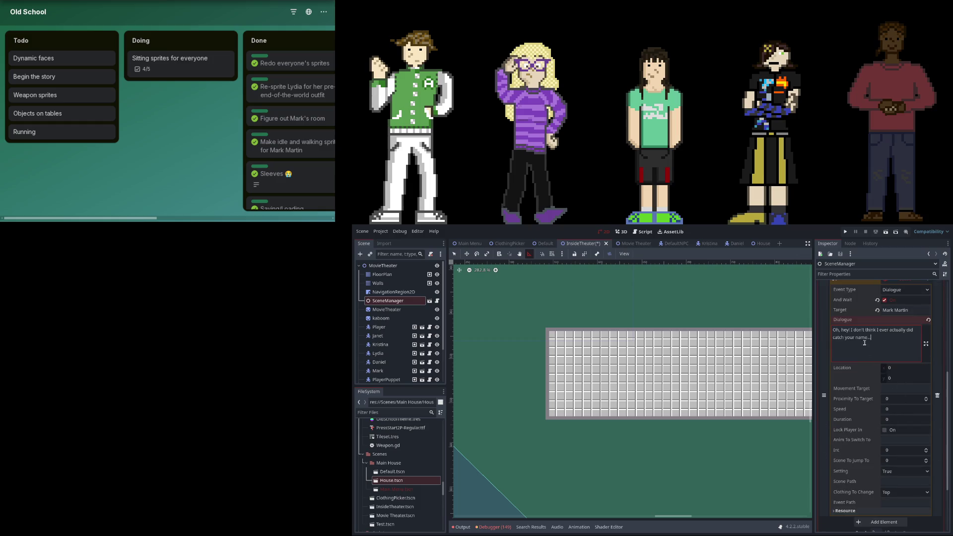
{"action": "type", "text": "*your"}
{"action": "type", "text": "*"}
{"action": "left_click", "coordinate": [898, 417]}
{"action": "type", "text": "5"}
{"action": "key", "text": "Return"}
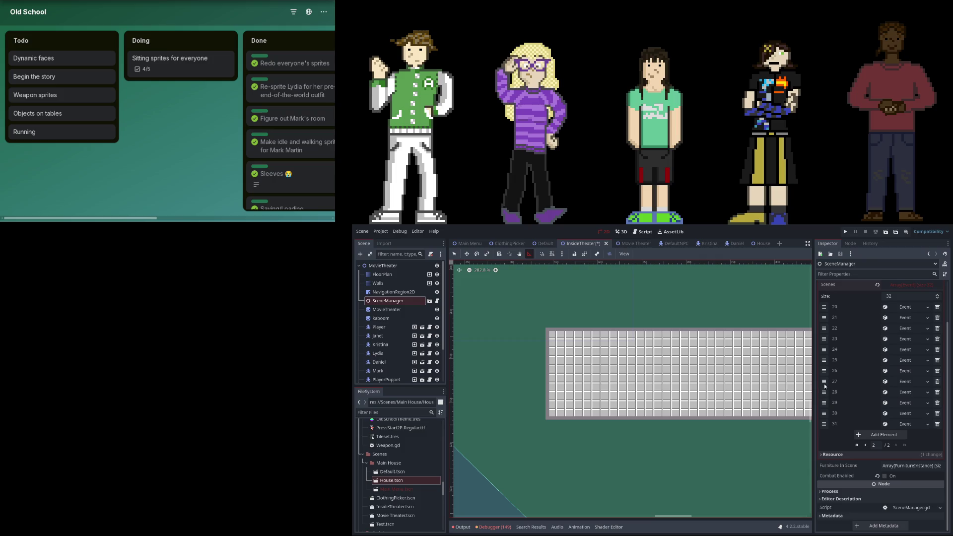
- Create a new event in entry 32 with Daniel Chipton as the speaker
{"action": "left_click", "coordinate": [871, 436]}
{"action": "key", "text": "ctrl+v"}
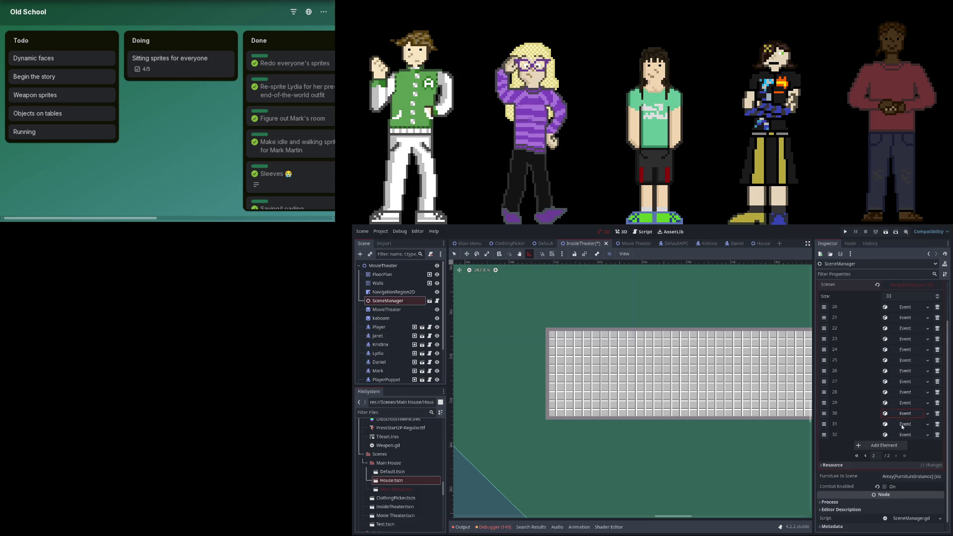
{"action": "left_click", "coordinate": [889, 356]}
{"action": "left_click", "coordinate": [890, 356]}
{"action": "left_click", "coordinate": [896, 371]}
{"action": "left_click", "coordinate": [896, 371]}
{"action": "left_click", "coordinate": [905, 425]}
{"action": "left_click", "coordinate": [904, 425]}
{"action": "left_click", "coordinate": [907, 434]}
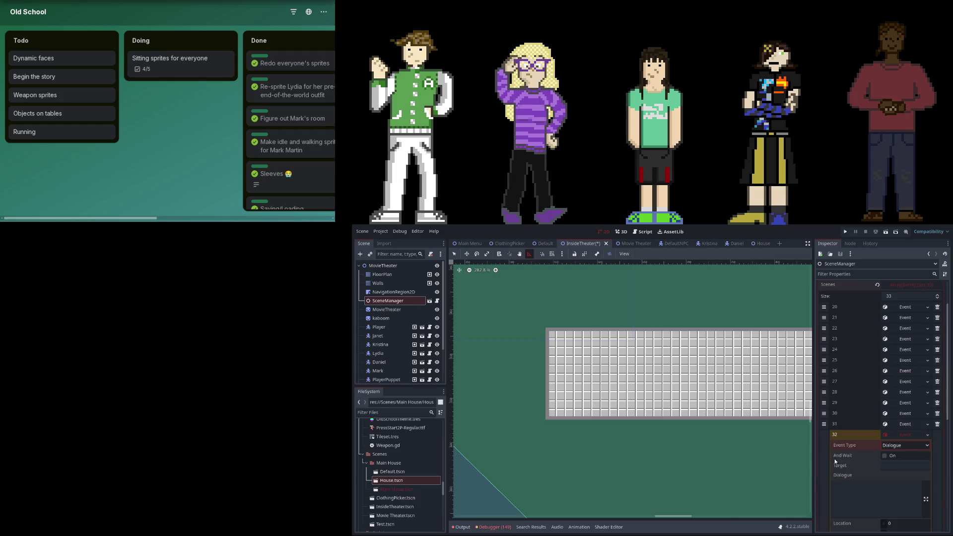
{"action": "type", "text": "Daniel Chipton"}
{"action": "key", "text": "Return"}
- Write Daniel's 'cartoon movie meant for 5 year olds' line, duration 5, moved to position 26
{"action": "scroll", "coordinate": [874, 447], "scroll_direction": "down", "scroll_amount": 3}
{"action": "left_click", "coordinate": [867, 440]}
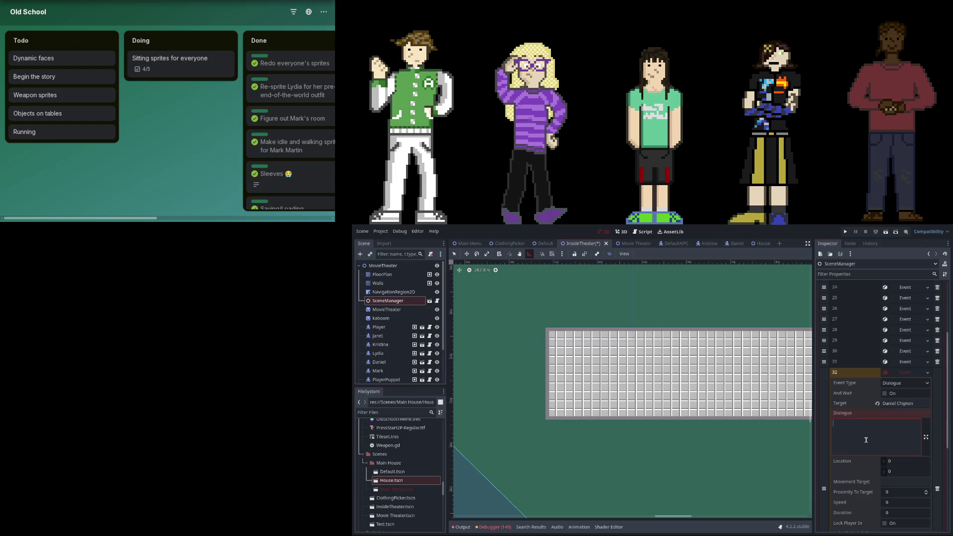
{"action": "type", "text": "I don't know what I expec"}
{"action": "type", "text": "ted. It was a cartoon movie meant for 5 year olds."}
{"action": "scroll", "coordinate": [856, 449], "scroll_direction": "down", "scroll_amount": 1}
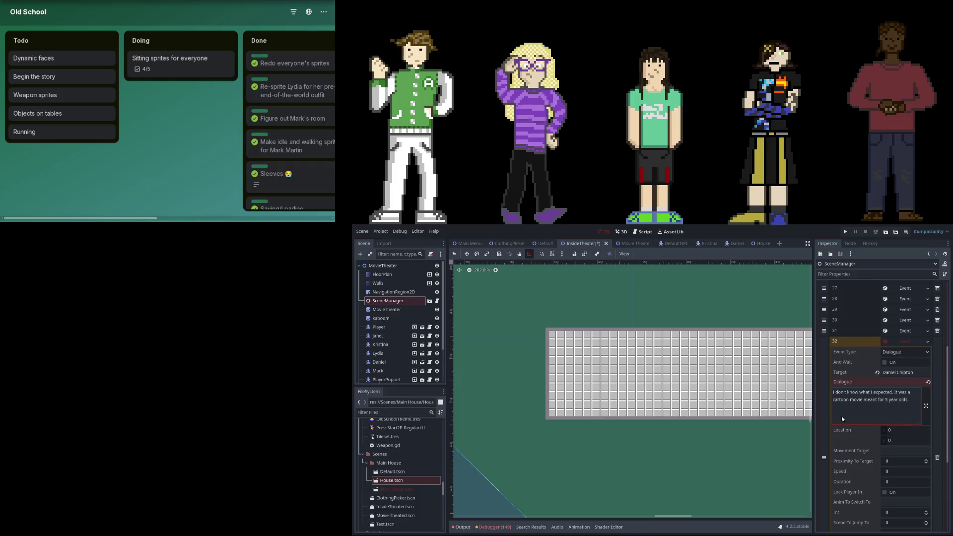
{"action": "scroll", "coordinate": [893, 411], "scroll_direction": "down", "scroll_amount": 2}
{"action": "left_click", "coordinate": [903, 420]}
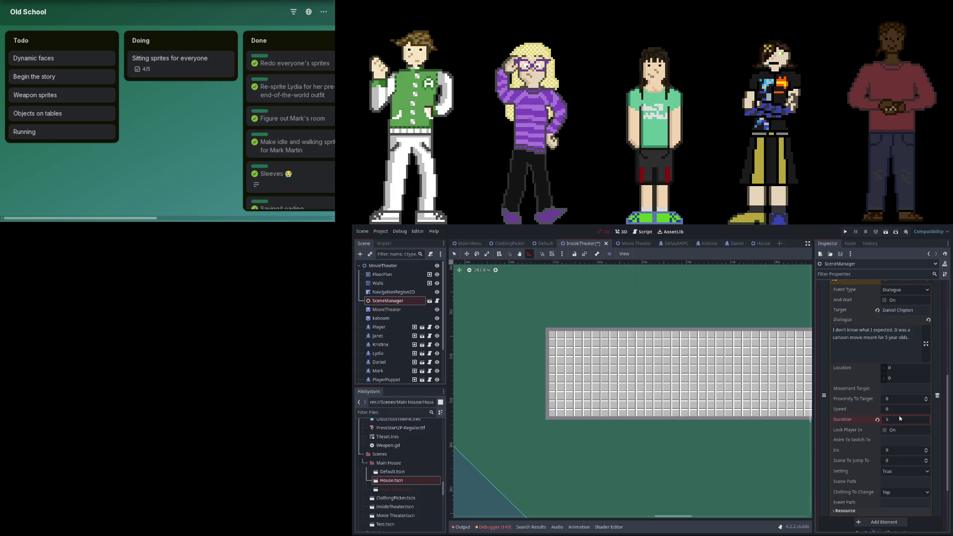
{"action": "scroll", "coordinate": [889, 412], "scroll_direction": "up", "scroll_amount": 5}
{"action": "left_click_drag", "start_coordinate": [824, 435], "coordinate": [824, 371]}
{"action": "left_click", "coordinate": [906, 371]}
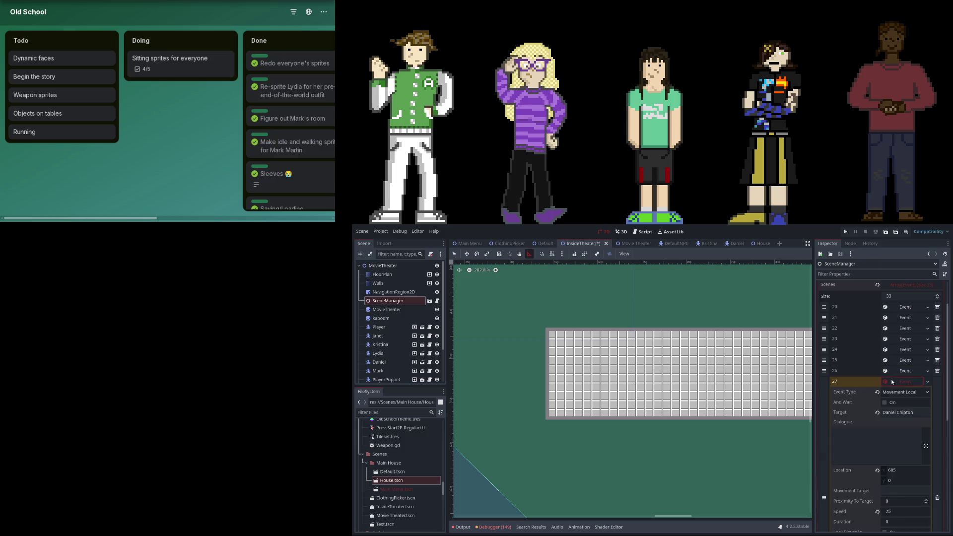
{"action": "left_click", "coordinate": [906, 371]}
{"action": "left_click", "coordinate": [882, 447]}
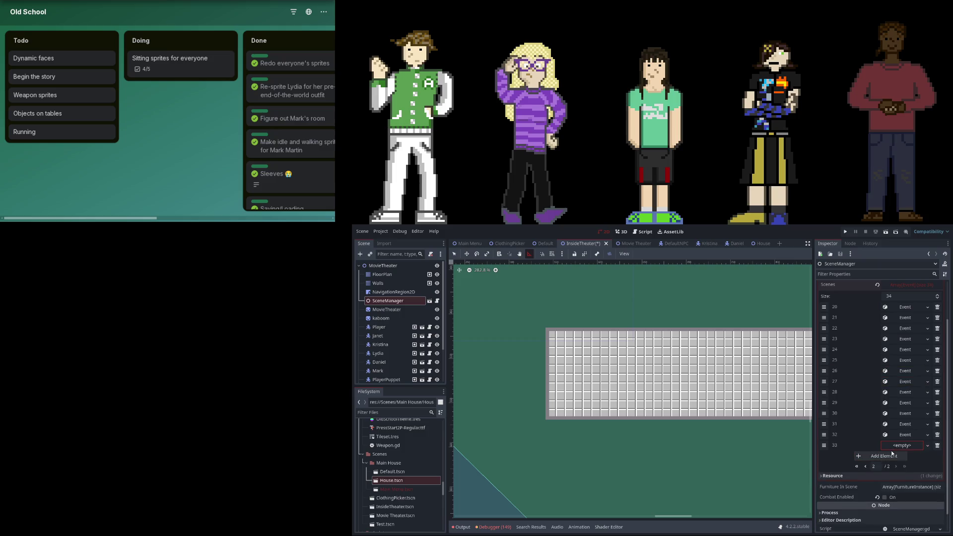
- Make entry 33 a Kristina line about the show's TV-Y7 rating, with And Wait, moved after event 26
{"action": "left_click", "coordinate": [904, 447]}
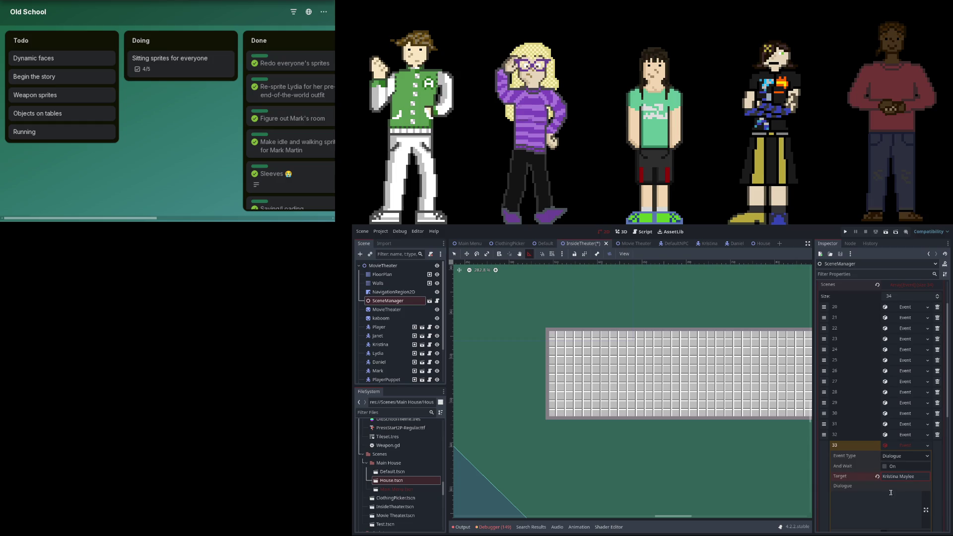
{"action": "key", "text": "Tab"}
{"action": "type", "text": "W"}
{"action": "type", "text": "ell, actually, t"}
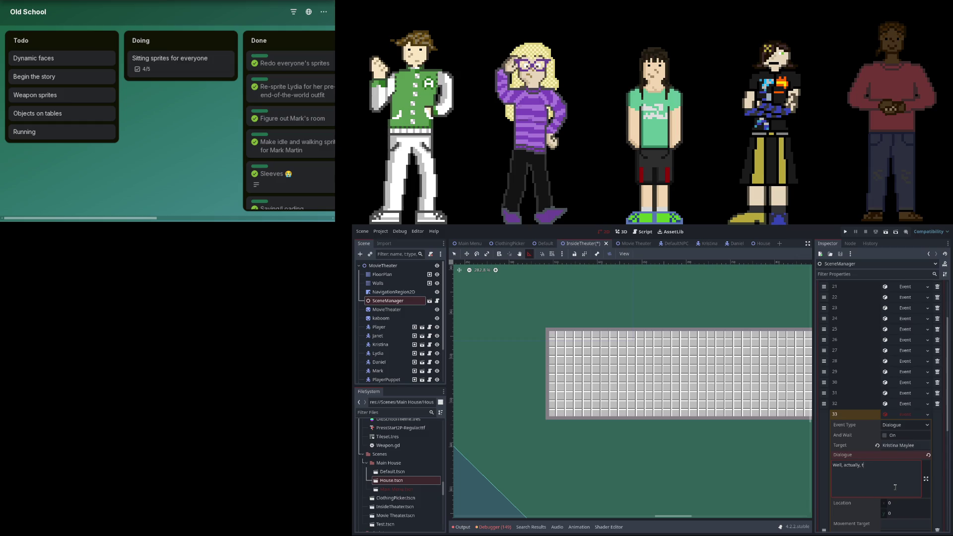
{"action": "type", "text": "e show its rated "}
{"action": "type", "text": "-Y"}
{"action": "type", "text": "the"}
{"action": "scroll", "coordinate": [900, 468], "scroll_direction": "down", "scroll_amount": 1}
{"action": "left_click", "coordinate": [894, 404]}
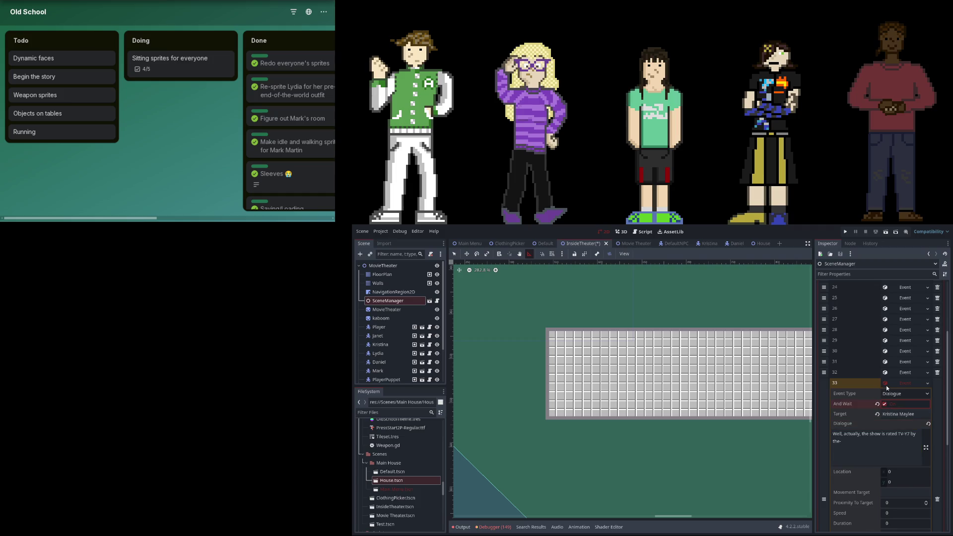
{"action": "left_click", "coordinate": [886, 386]}
{"action": "left_click", "coordinate": [902, 425]}
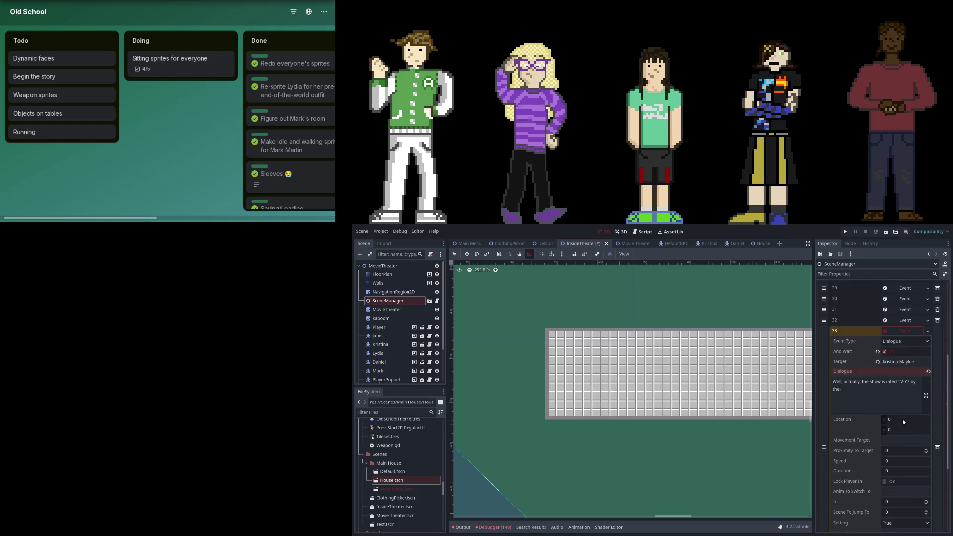
{"action": "scroll", "coordinate": [902, 419], "scroll_direction": "down", "scroll_amount": 2}
{"action": "scroll", "coordinate": [901, 418], "scroll_direction": "up", "scroll_amount": 2}
{"action": "left_click", "coordinate": [906, 472]}
{"action": "left_click", "coordinate": [906, 330]}
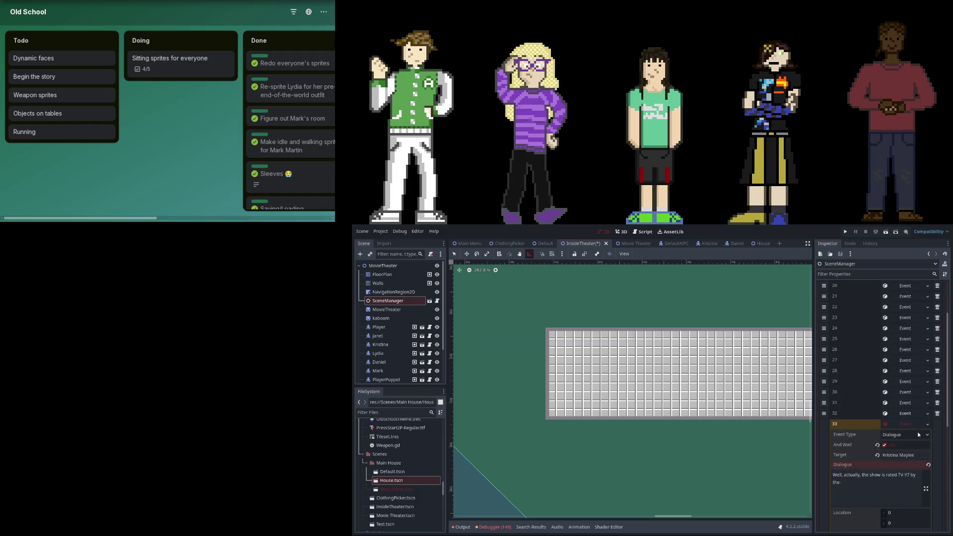
{"action": "left_click_drag", "start_coordinate": [824, 424], "coordinate": [824, 360]}
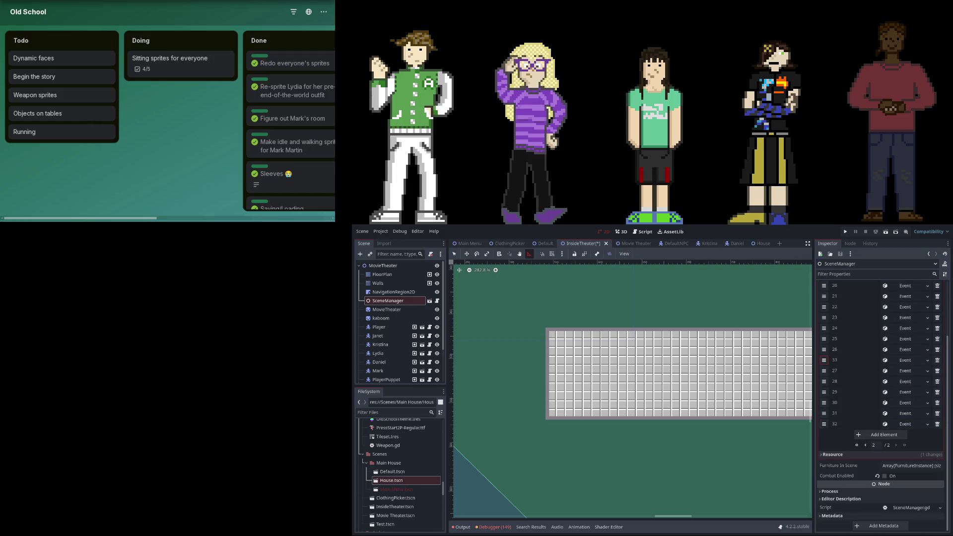
- Review event 28 and its neighbours to confirm the order around the moved dialogue
{"action": "left_click", "coordinate": [904, 348]}
{"action": "left_click", "coordinate": [904, 349]}
{"action": "left_click", "coordinate": [907, 360]}
{"action": "left_click", "coordinate": [907, 360]}
{"action": "left_click", "coordinate": [908, 371]}
{"action": "left_click", "coordinate": [907, 371]}
{"action": "left_click", "coordinate": [907, 361]}
{"action": "left_click", "coordinate": [907, 361]}
{"action": "left_click", "coordinate": [907, 371]}
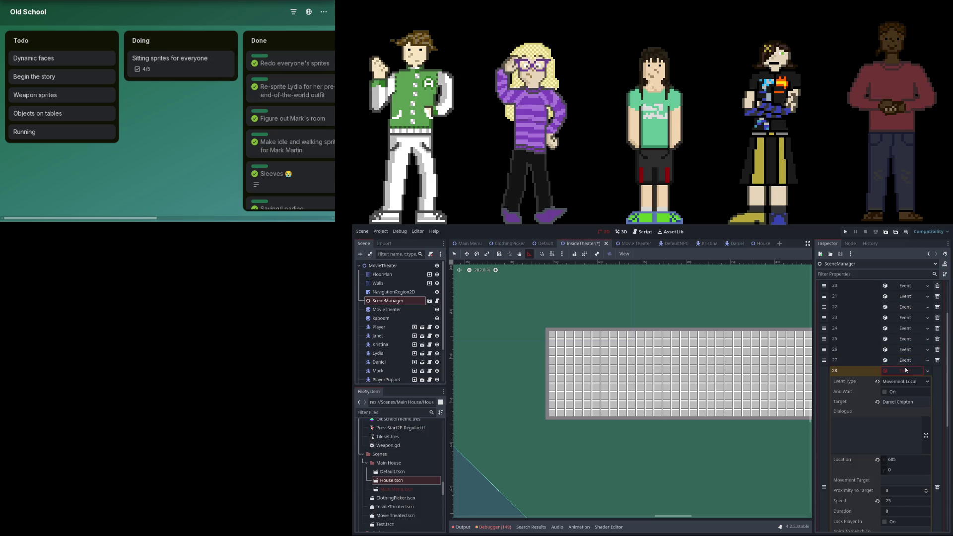
{"action": "left_click", "coordinate": [907, 371]}
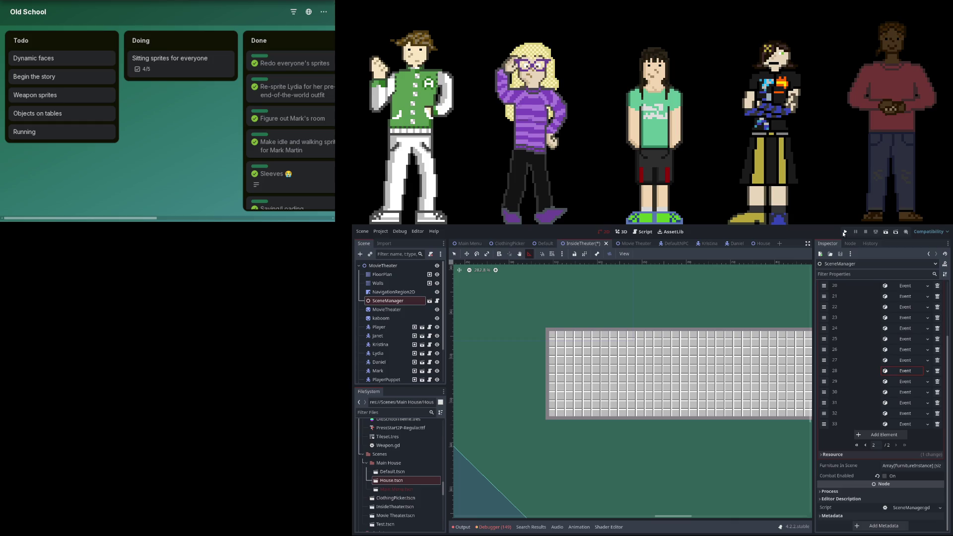
- On the last page, add entry 34 and assign it a new Dialogue-type event
{"action": "left_click", "coordinate": [866, 445]}
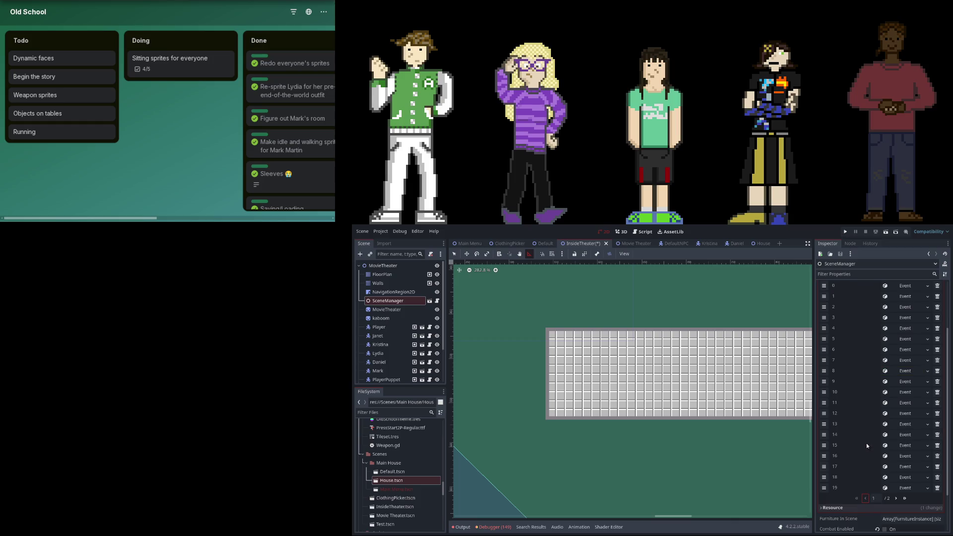
{"action": "left_click", "coordinate": [896, 499]}
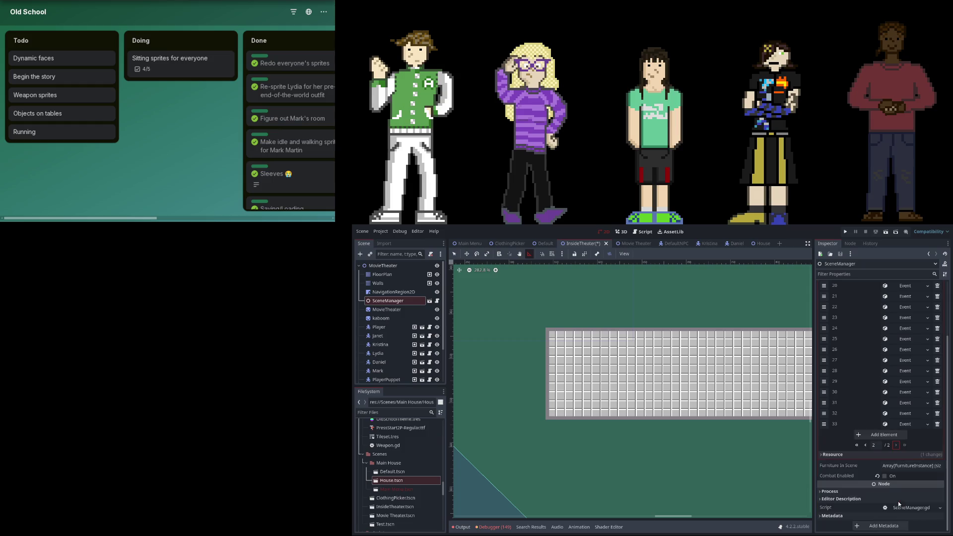
{"action": "left_click", "coordinate": [888, 435]}
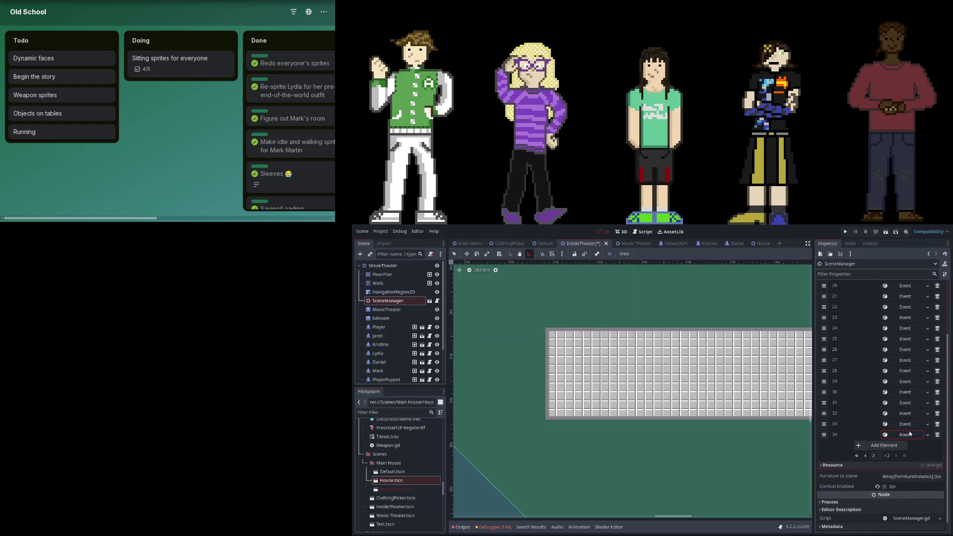
{"action": "left_click", "coordinate": [902, 435]}
{"action": "left_click", "coordinate": [907, 444]}
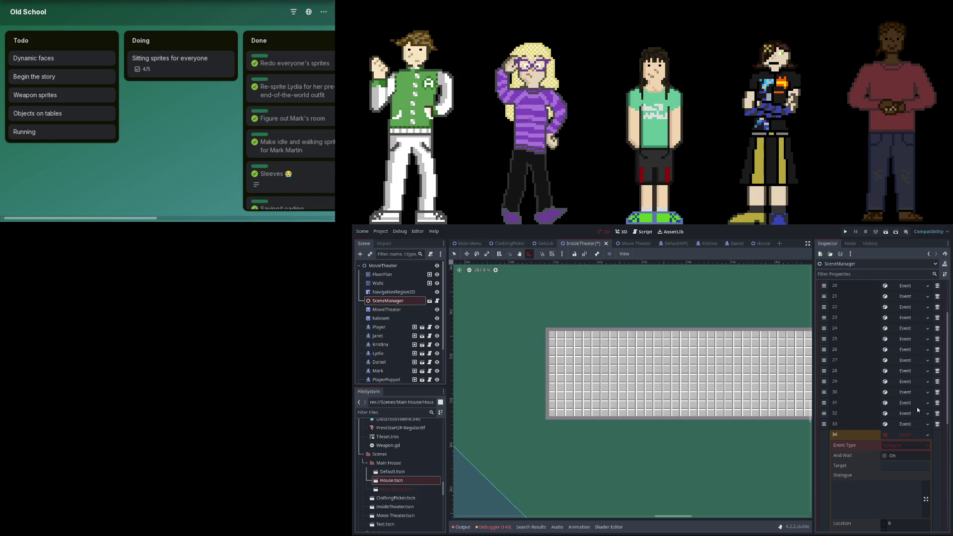
- Make event 34 a Teleport Absolute targeting the Player
{"action": "left_click", "coordinate": [914, 416]}
{"action": "left_click", "coordinate": [893, 466]}
{"action": "type", "text": "layer"}
{"action": "key", "text": "Return"}
- Check the locations used by Kristina's and Lydia's earlier teleports, events 14 and 15
{"action": "scroll", "coordinate": [908, 410], "scroll_direction": "down", "scroll_amount": 3}
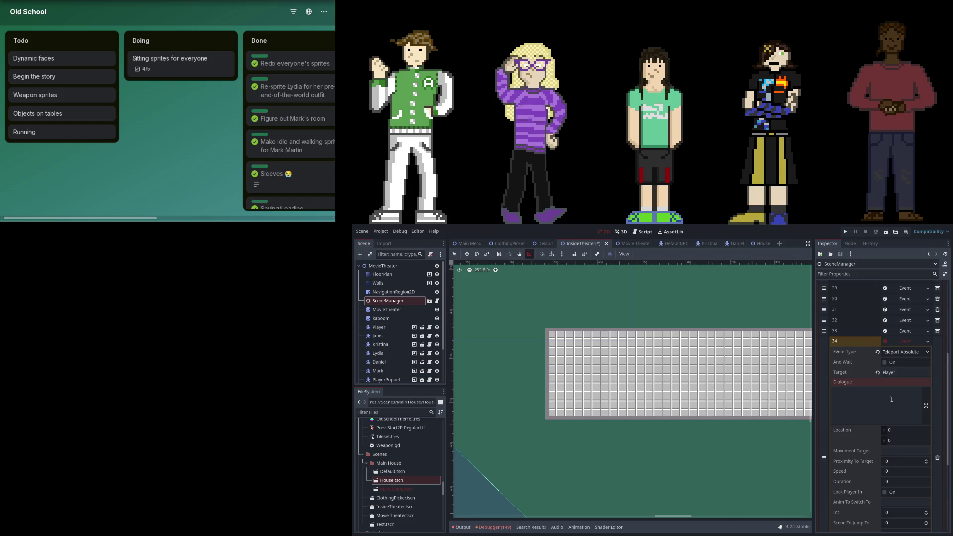
{"action": "scroll", "coordinate": [879, 391], "scroll_direction": "up", "scroll_amount": 2}
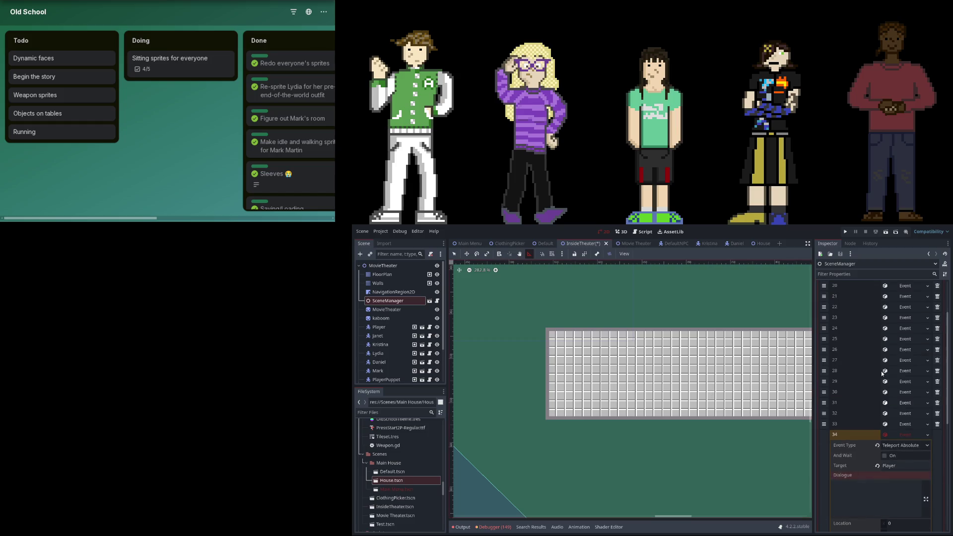
{"action": "scroll", "coordinate": [880, 391], "scroll_direction": "up", "scroll_amount": 3}
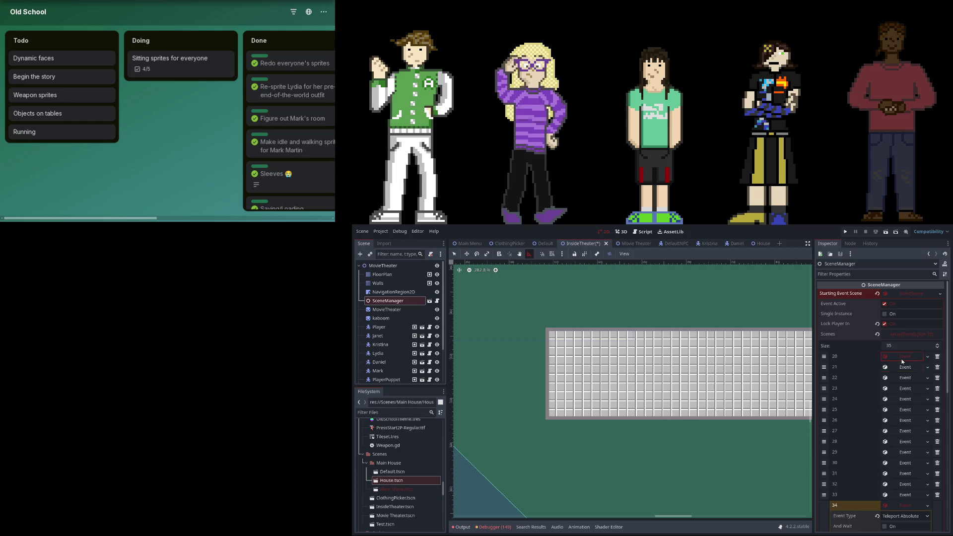
{"action": "scroll", "coordinate": [899, 367], "scroll_direction": "down", "scroll_amount": 10}
{"action": "left_click", "coordinate": [866, 445]}
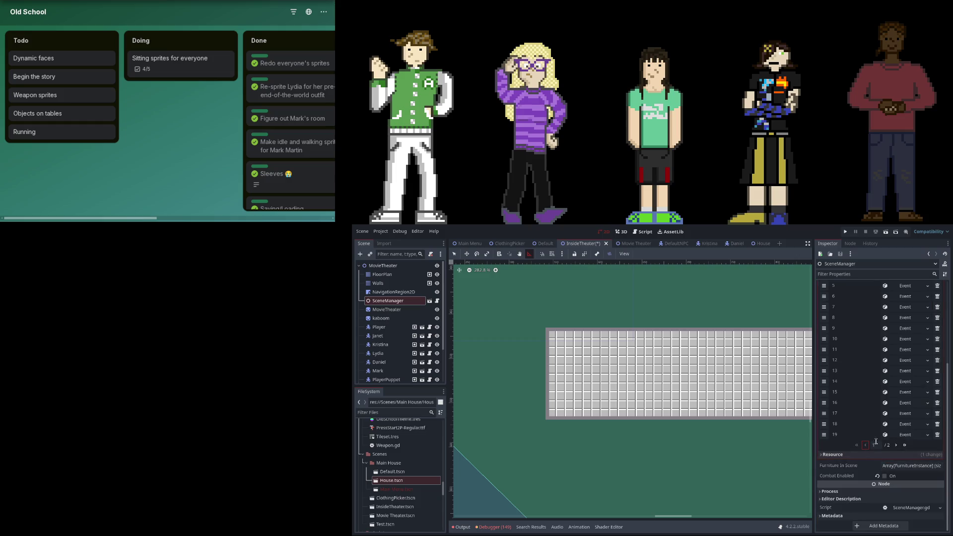
{"action": "left_click", "coordinate": [916, 394]}
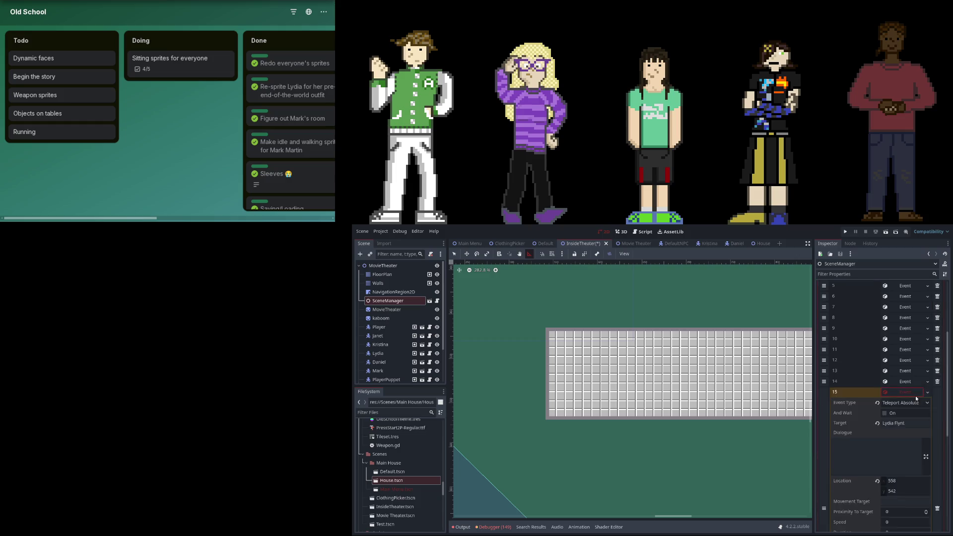
{"action": "left_click", "coordinate": [916, 381]}
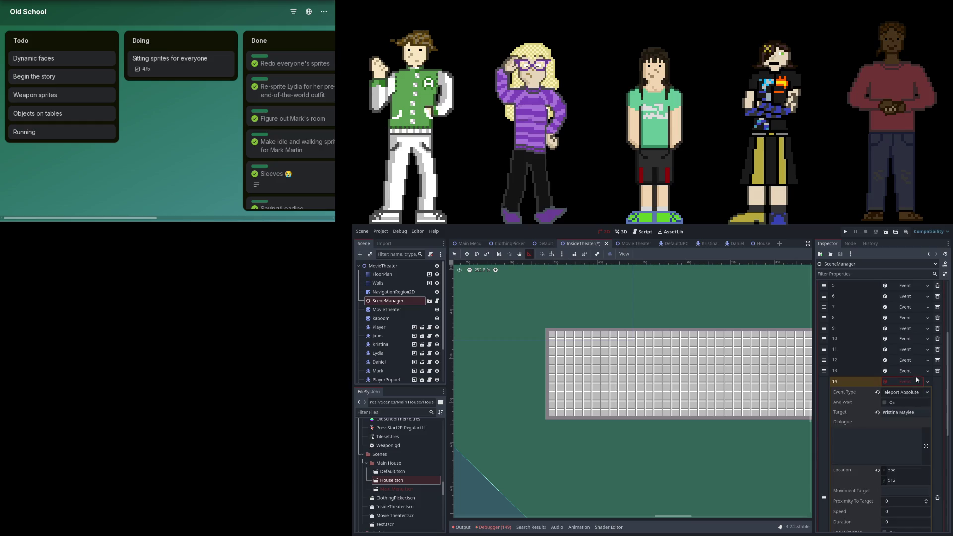
{"action": "left_click", "coordinate": [915, 382]}
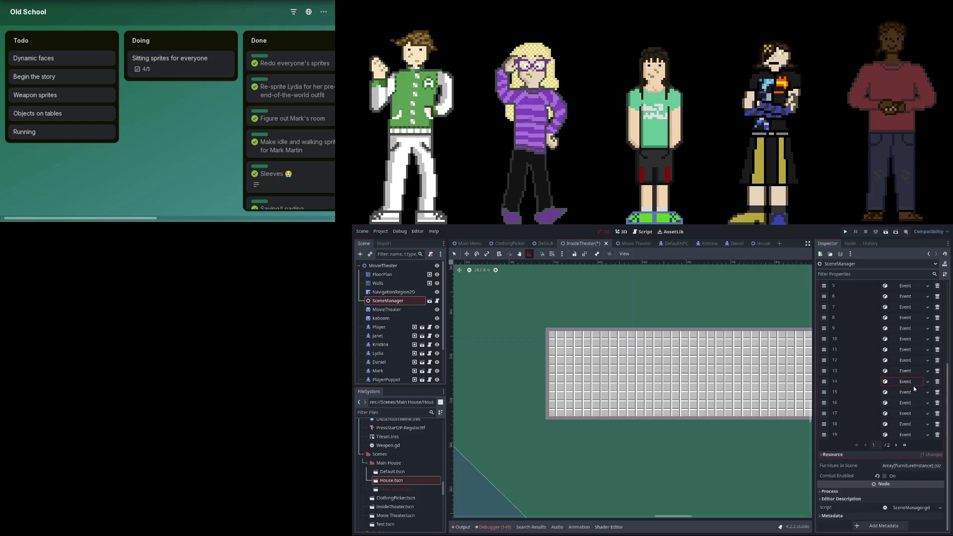
{"action": "left_click", "coordinate": [913, 392]}
{"action": "left_click", "coordinate": [912, 392]}
{"action": "left_click", "coordinate": [912, 381]}
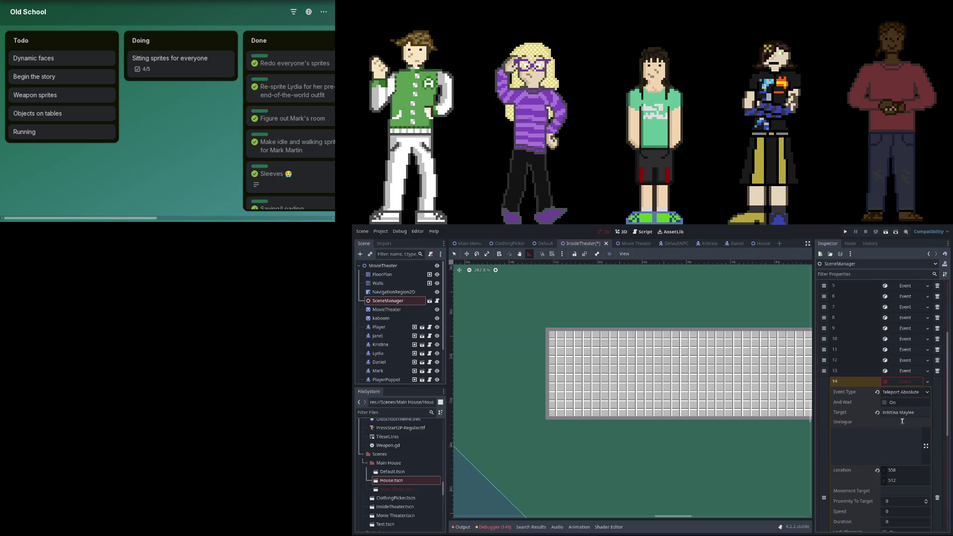
{"action": "left_click", "coordinate": [904, 382]}
{"action": "left_click", "coordinate": [896, 445]}
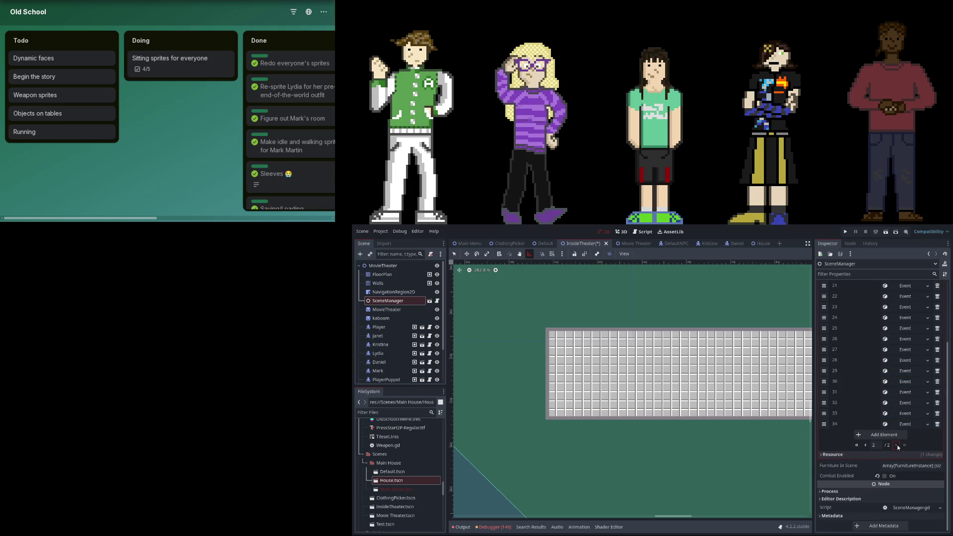
- Set the teleport location to 558, 527 and place it after event 13
{"action": "left_click", "coordinate": [905, 426]}
{"action": "left_click", "coordinate": [909, 522]}
{"action": "type", "text": "512"}
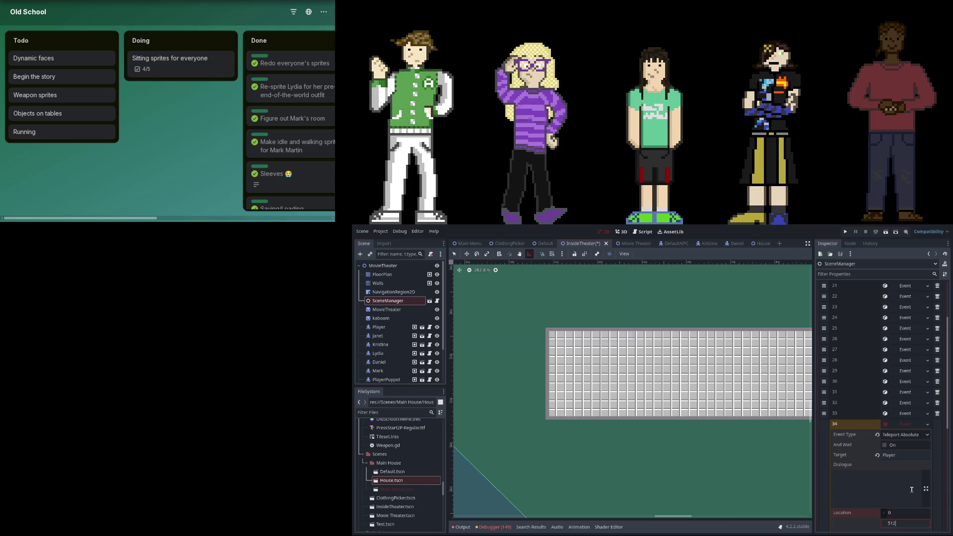
{"action": "key", "text": "BackSpace"}
{"action": "key", "text": "BackSpace"}
{"action": "type", "text": "27"}
{"action": "scroll", "coordinate": [894, 482], "scroll_direction": "down", "scroll_amount": 3}
{"action": "key", "text": "Return"}
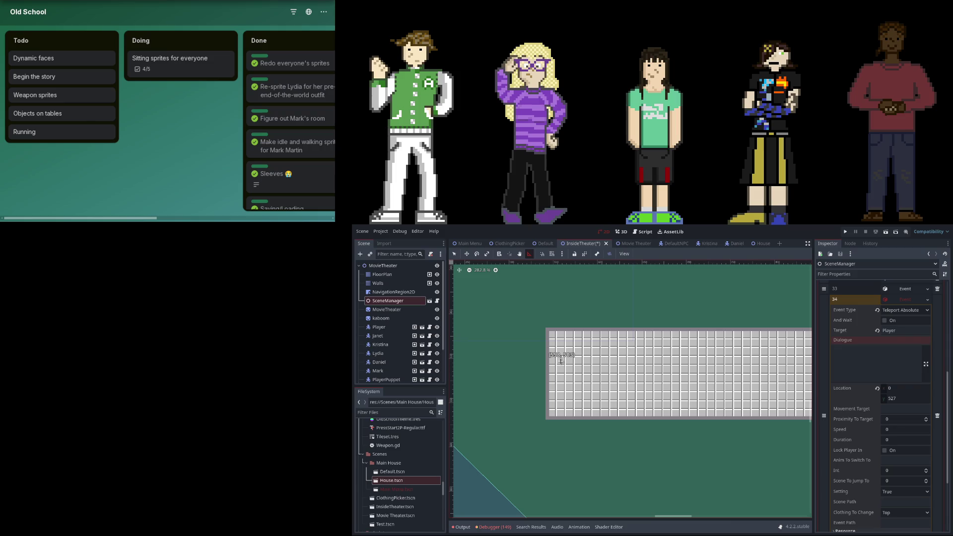
{"action": "left_click", "coordinate": [918, 390]}
{"action": "type", "text": "558"}
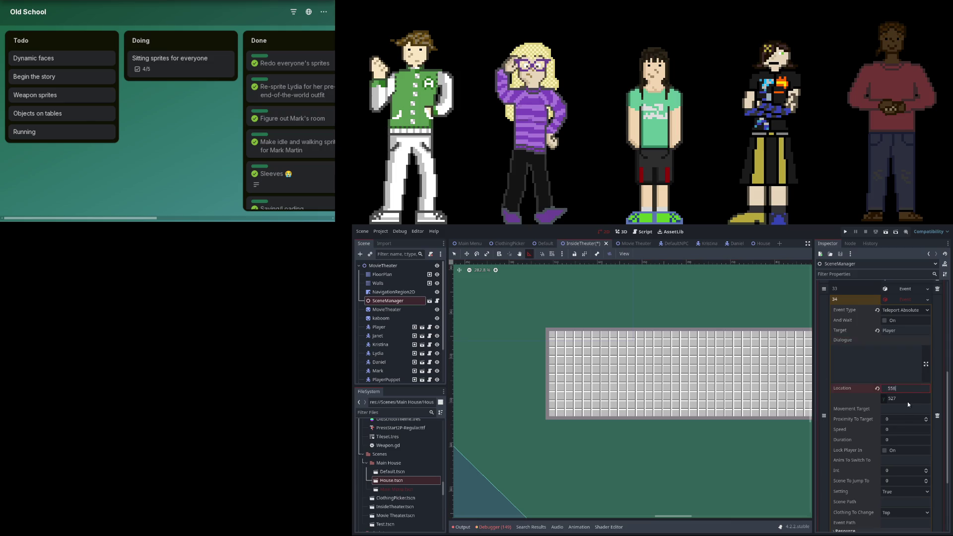
{"action": "scroll", "coordinate": [876, 376], "scroll_direction": "down", "scroll_amount": 2}
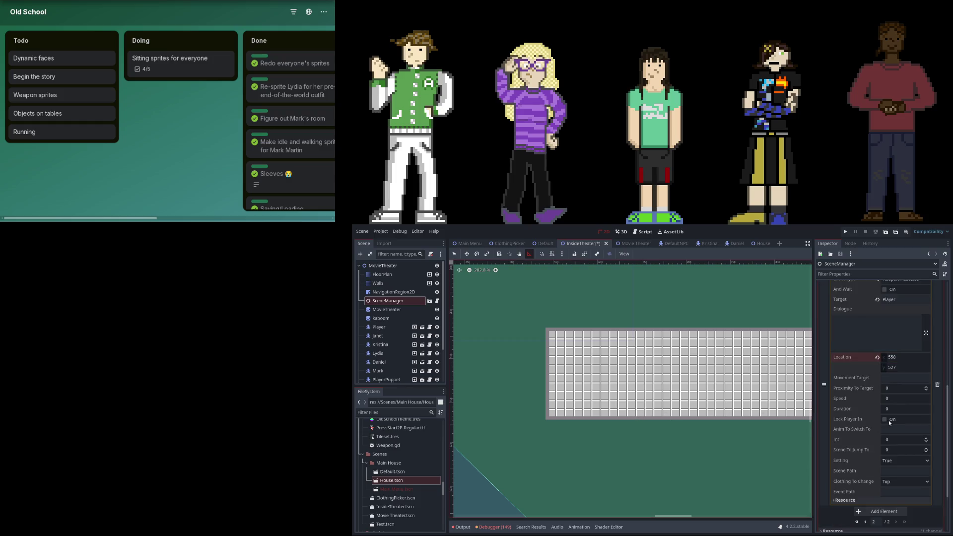
{"action": "scroll", "coordinate": [889, 418], "scroll_direction": "up", "scroll_amount": 5}
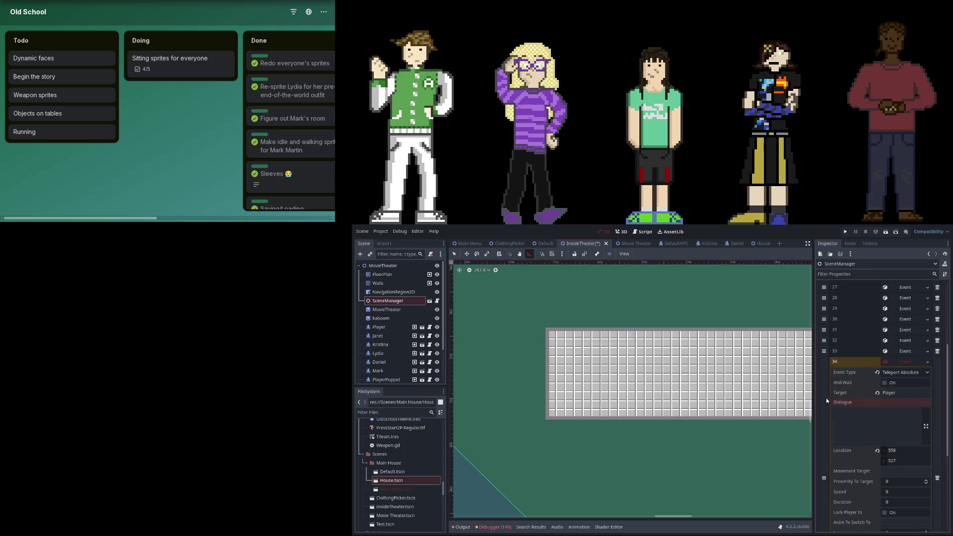
{"action": "left_click", "coordinate": [890, 363]}
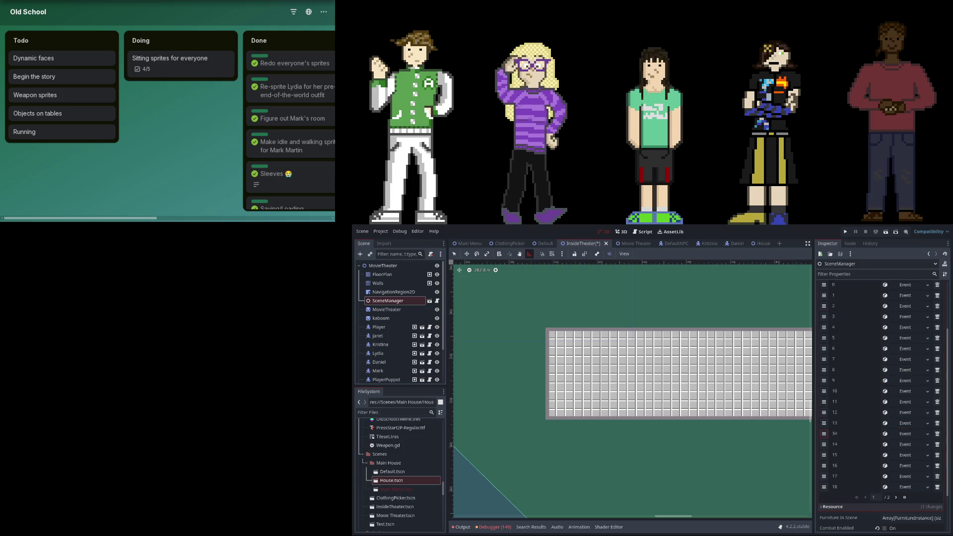
- Move the Player teleport below event 18, then review dialogue event 19 and Wait event 17
{"action": "left_click_drag", "start_coordinate": [824, 476], "coordinate": [824, 487]}
{"action": "left_click", "coordinate": [912, 466]}
{"action": "left_click", "coordinate": [912, 466]}
{"action": "left_click", "coordinate": [909, 474]}
{"action": "left_click", "coordinate": [910, 474]}
{"action": "left_click", "coordinate": [910, 485]}
{"action": "left_click", "coordinate": [910, 485]}
{"action": "left_click", "coordinate": [907, 475]}
{"action": "left_click", "coordinate": [907, 475]}
{"action": "left_click", "coordinate": [904, 468]}
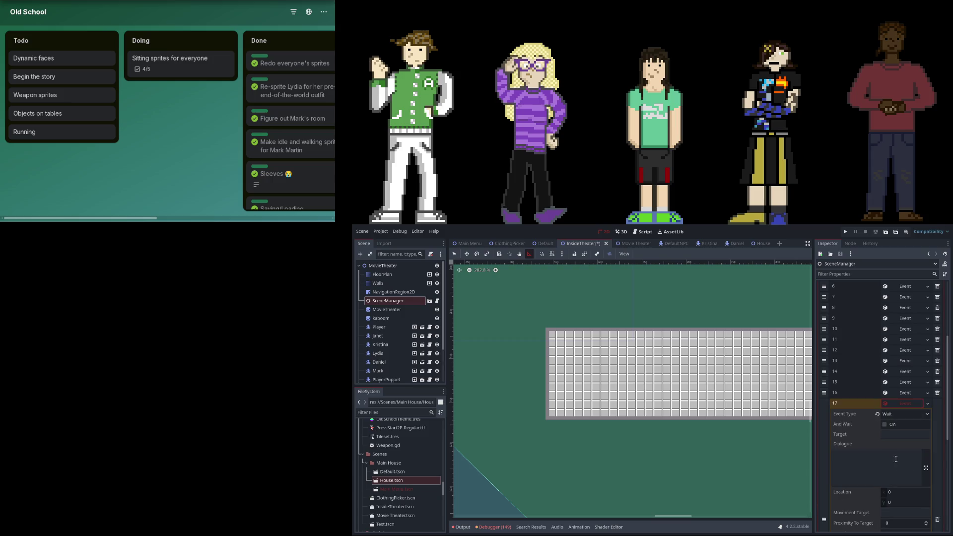
{"action": "scroll", "coordinate": [897, 436], "scroll_direction": "down", "scroll_amount": 3}
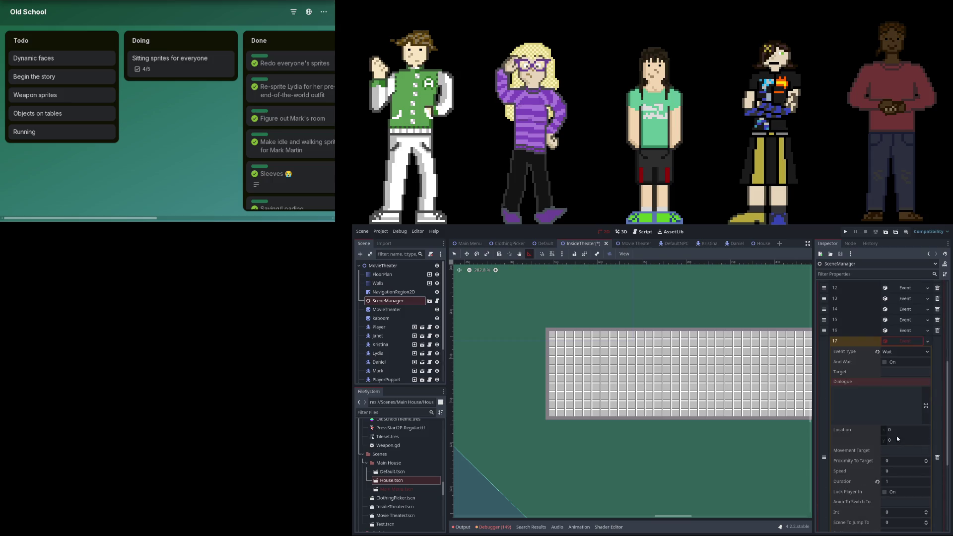
{"action": "left_click", "coordinate": [890, 345]}
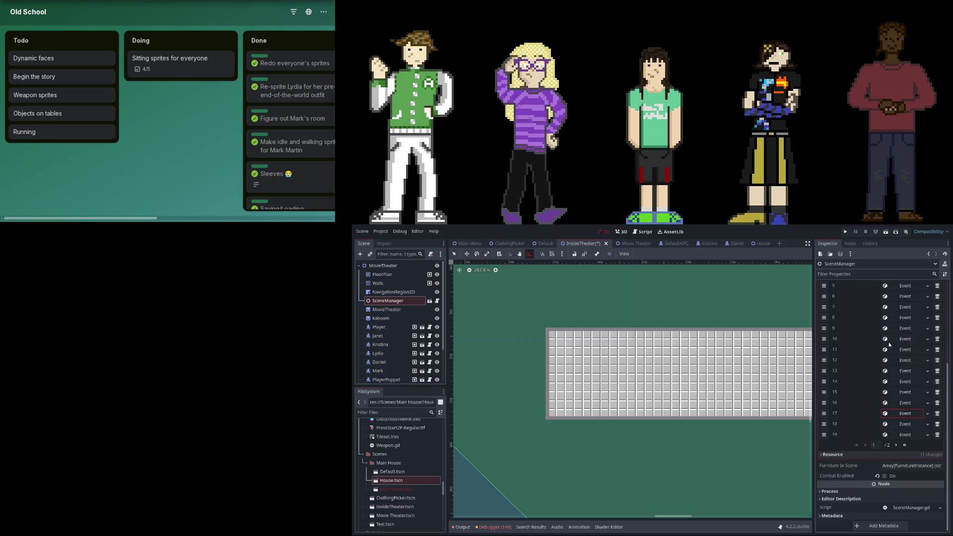
- Make new event 35 a 2-second Wait and move it between events 26 and 27
{"action": "left_click", "coordinate": [898, 445]}
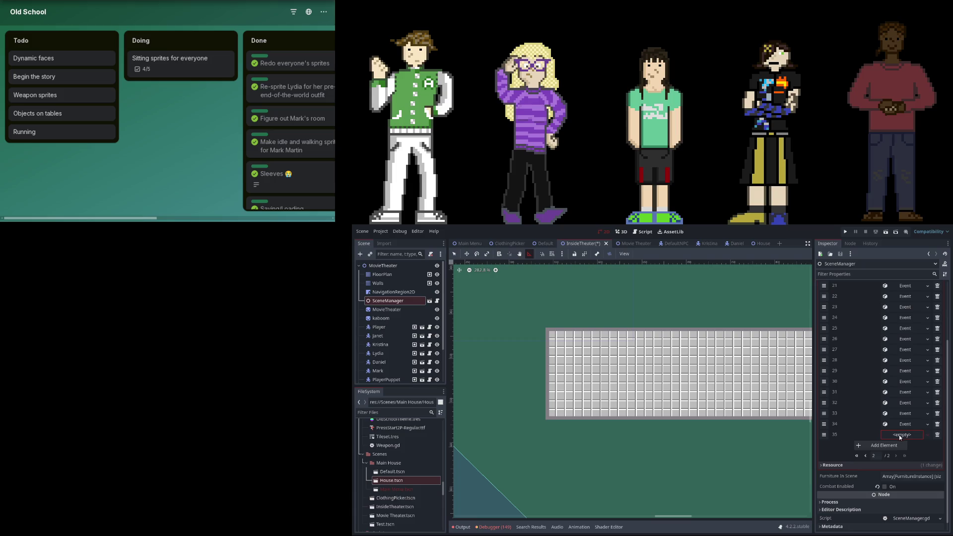
{"action": "left_click", "coordinate": [900, 438]}
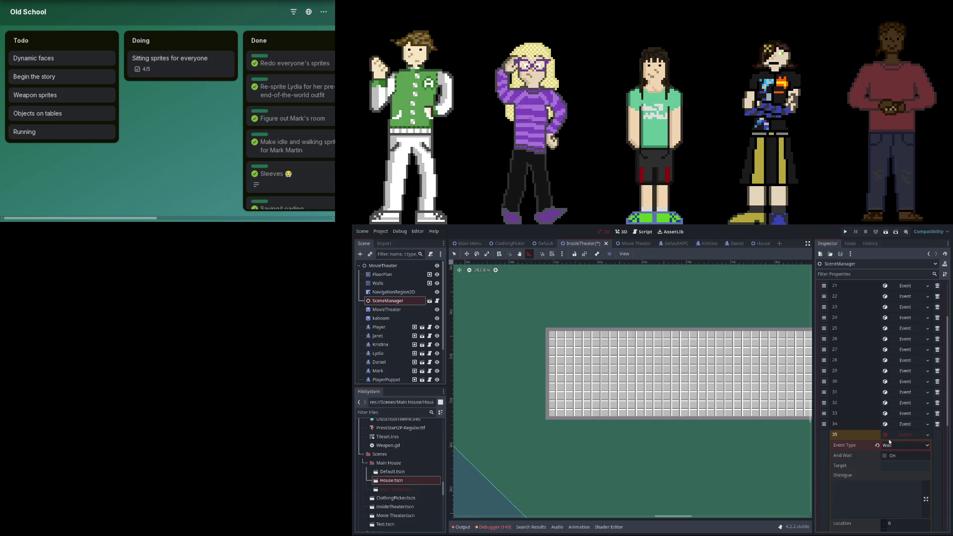
{"action": "left_click", "coordinate": [894, 491]}
{"action": "scroll", "coordinate": [905, 454], "scroll_direction": "down", "scroll_amount": 5}
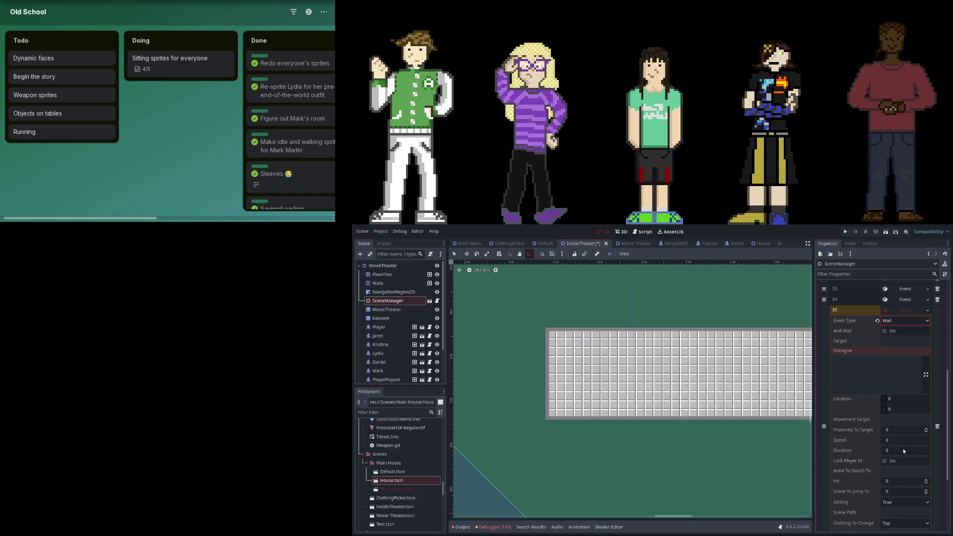
{"action": "left_click", "coordinate": [898, 450]}
{"action": "left_click_drag", "start_coordinate": [825, 426], "coordinate": [824, 339]}
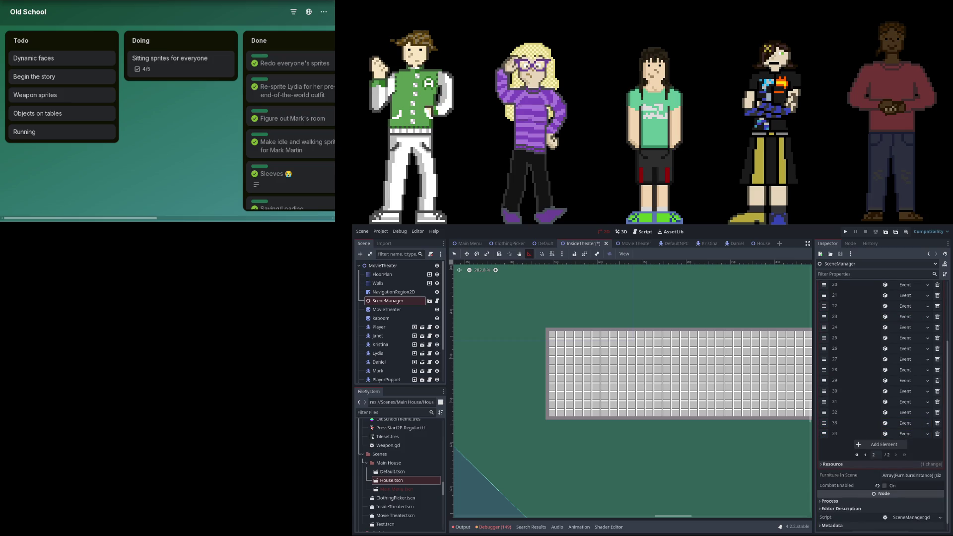
{"action": "left_click", "coordinate": [865, 454]}
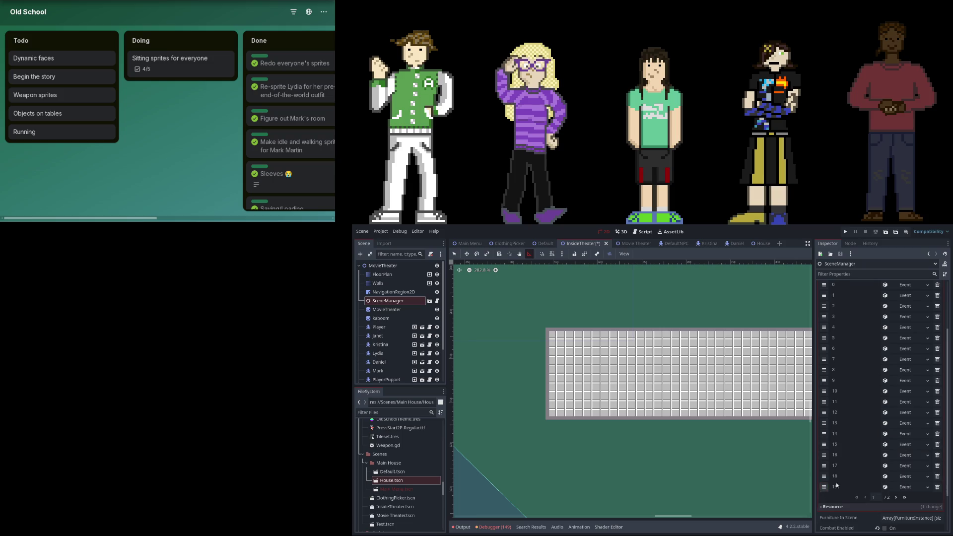
- Save the MovieTheater scene, run the game, and continue from the title menu into the theater
{"action": "left_click", "coordinate": [845, 231]}
{"action": "left_click", "coordinate": [70, 385]}
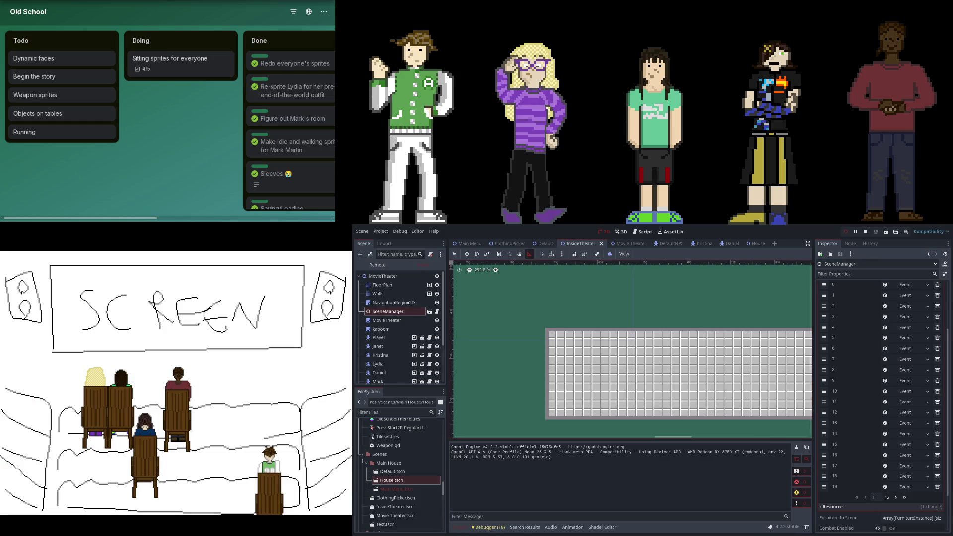
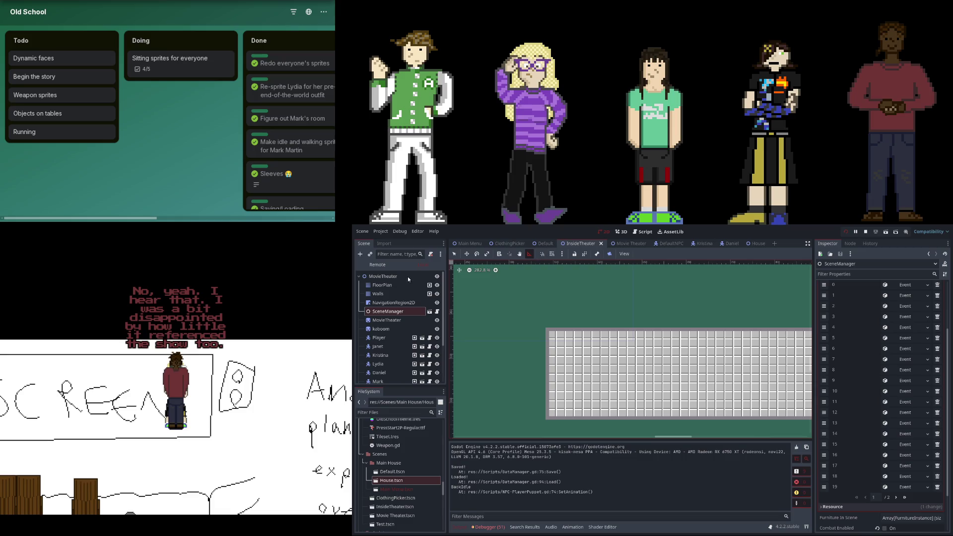
- Show the running game's remote scene tree and open Event.gd at its teleport event code
{"action": "left_click", "coordinate": [376, 264]}
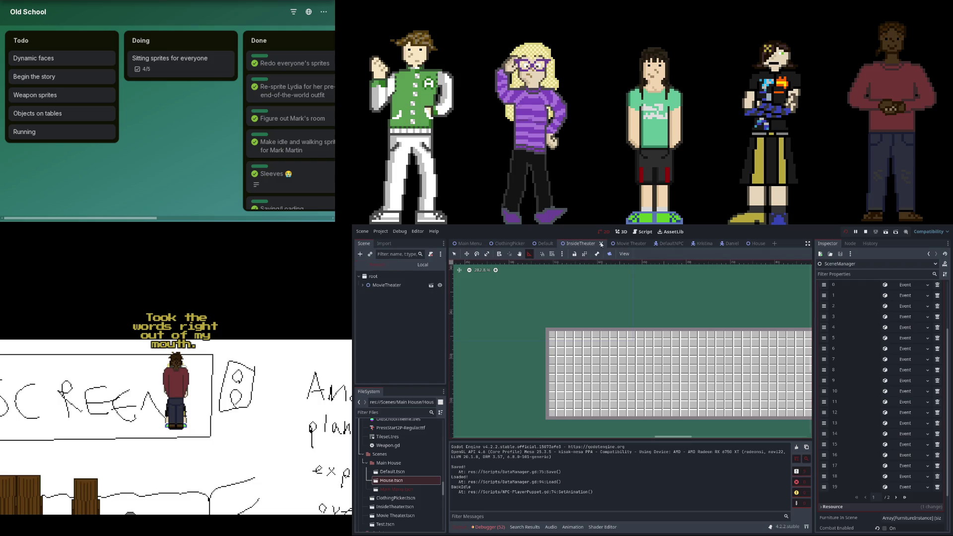
{"action": "left_click", "coordinate": [645, 231]}
{"action": "scroll", "coordinate": [483, 300], "scroll_direction": "down", "scroll_amount": 3}
{"action": "scroll", "coordinate": [483, 301], "scroll_direction": "down", "scroll_amount": 1}
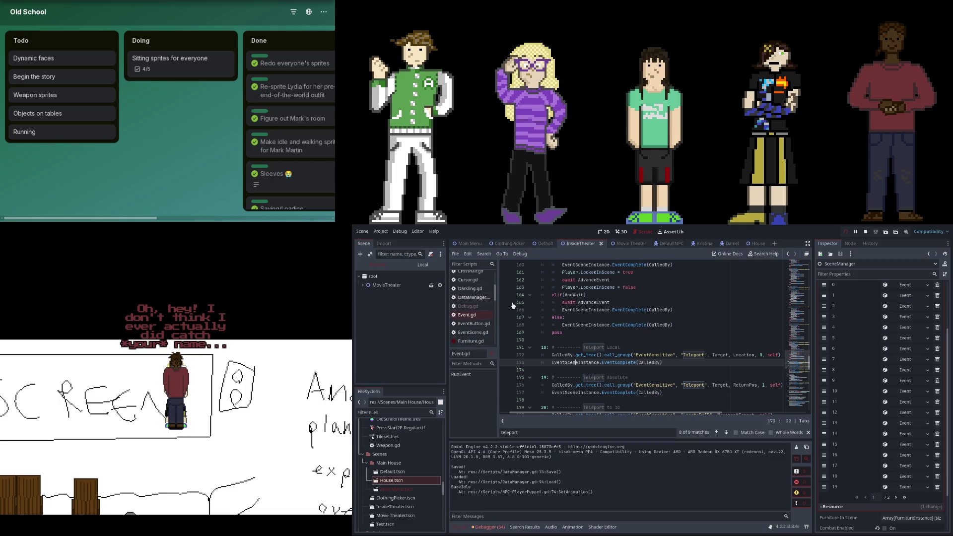
- Open NPC.gd at line 255, search it for 'teleport', and expand SceneManager's event 14 (Teleport Absolute)
{"action": "mouse_move", "coordinate": [609, 412]}
{"action": "left_mouse_down"}
{"action": "mouse_move", "coordinate": [643, 410]}
{"action": "mouse_move", "coordinate": [598, 408]}
{"action": "left_mouse_up"}
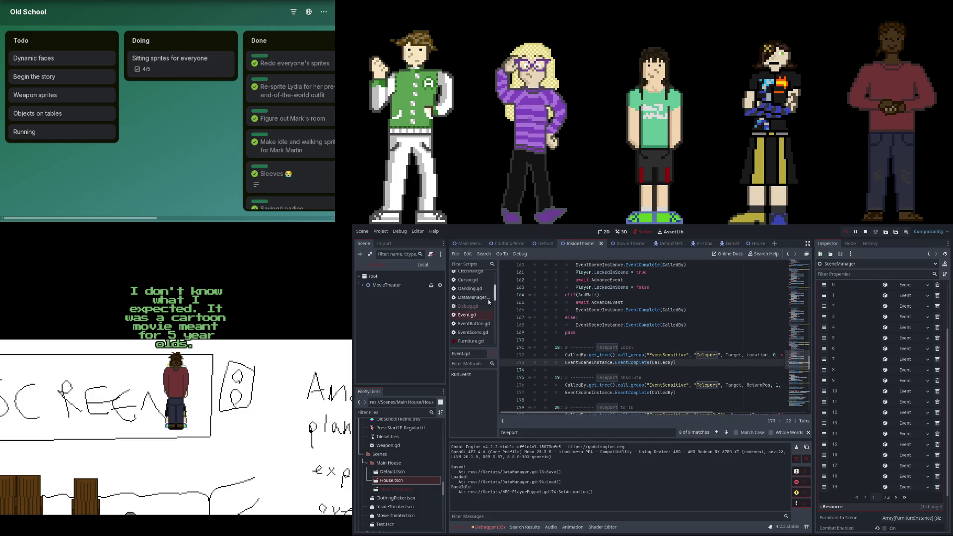
{"action": "scroll", "coordinate": [472, 313], "scroll_direction": "down", "scroll_amount": 5}
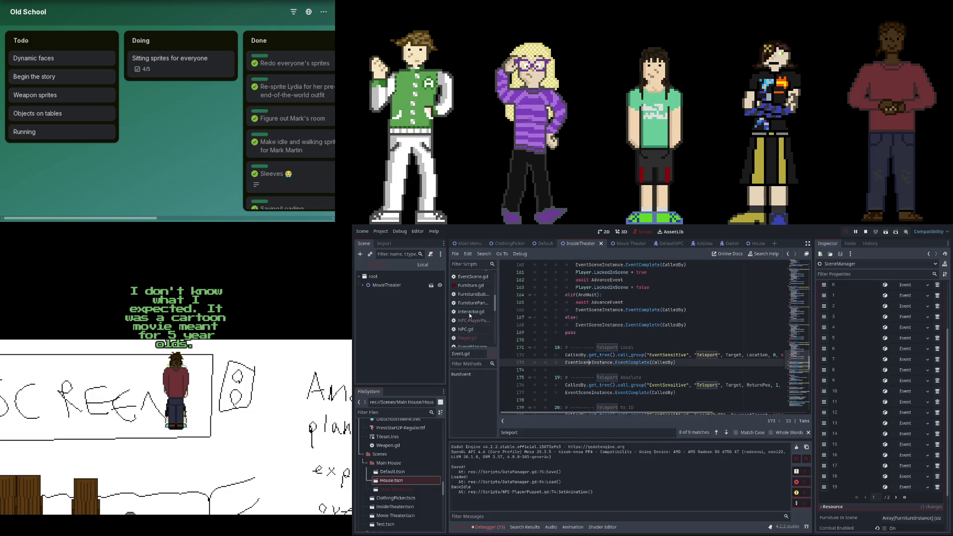
{"action": "left_click", "coordinate": [475, 330]}
{"action": "scroll", "coordinate": [624, 337], "scroll_direction": "down", "scroll_amount": 3}
{"action": "left_click", "coordinate": [624, 340]}
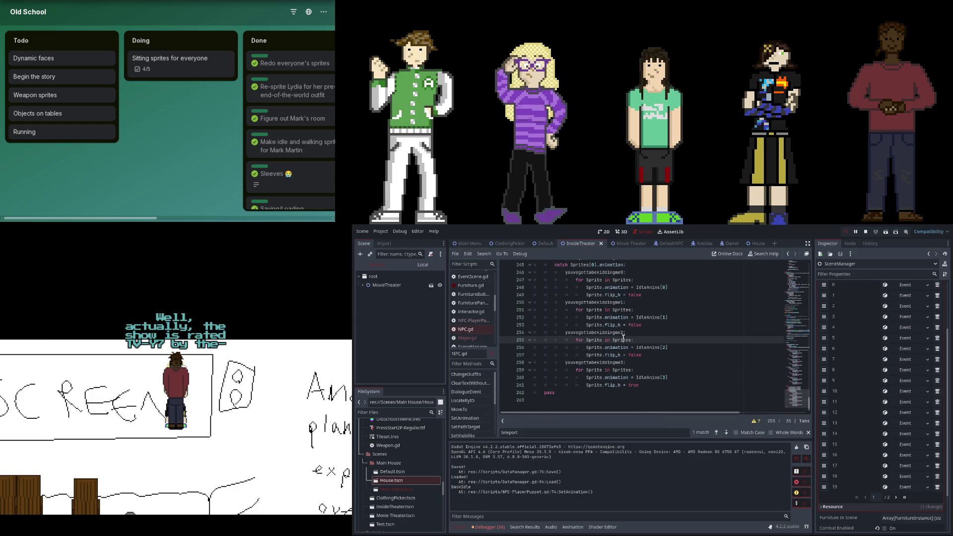
{"action": "key", "text": "ctrl+f"}
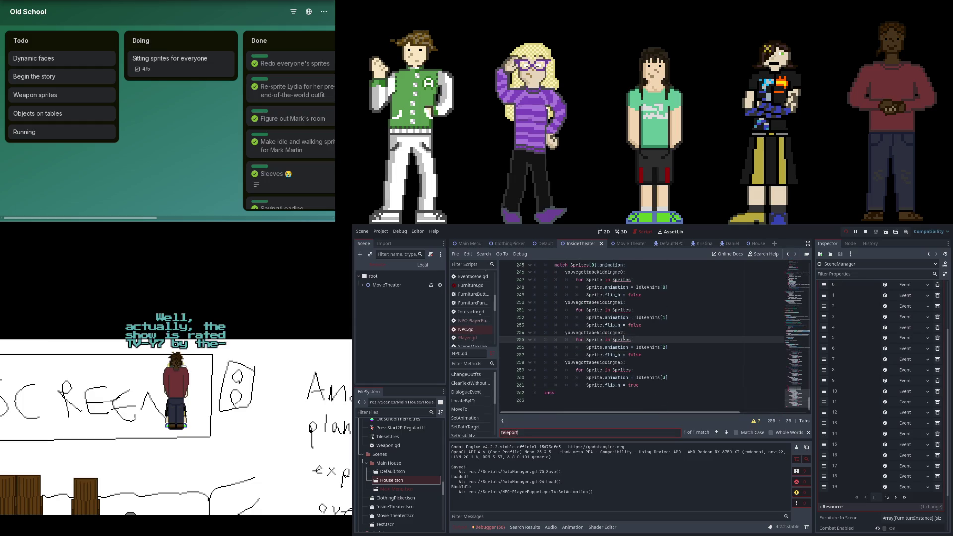
{"action": "left_click", "coordinate": [905, 434]}
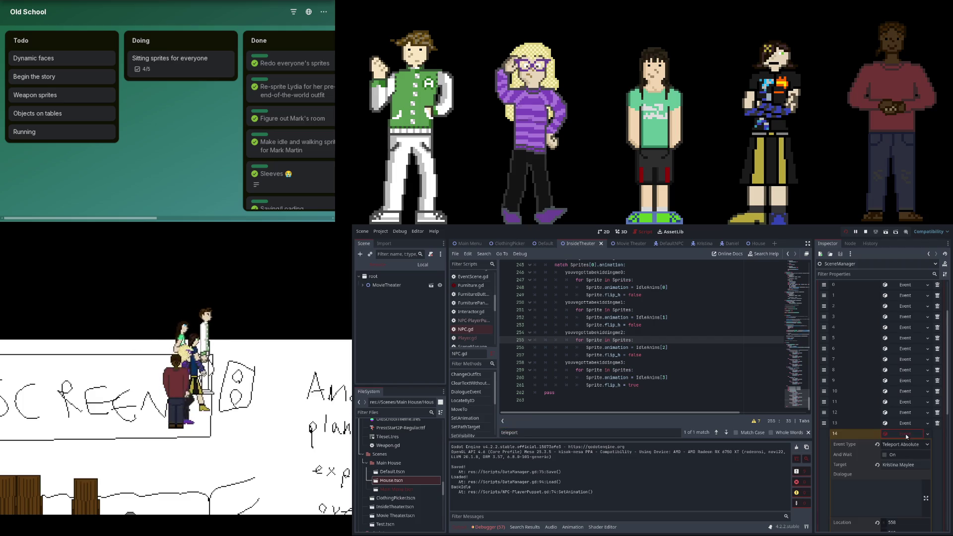
{"action": "scroll", "coordinate": [907, 436], "scroll_direction": "down", "scroll_amount": 3}
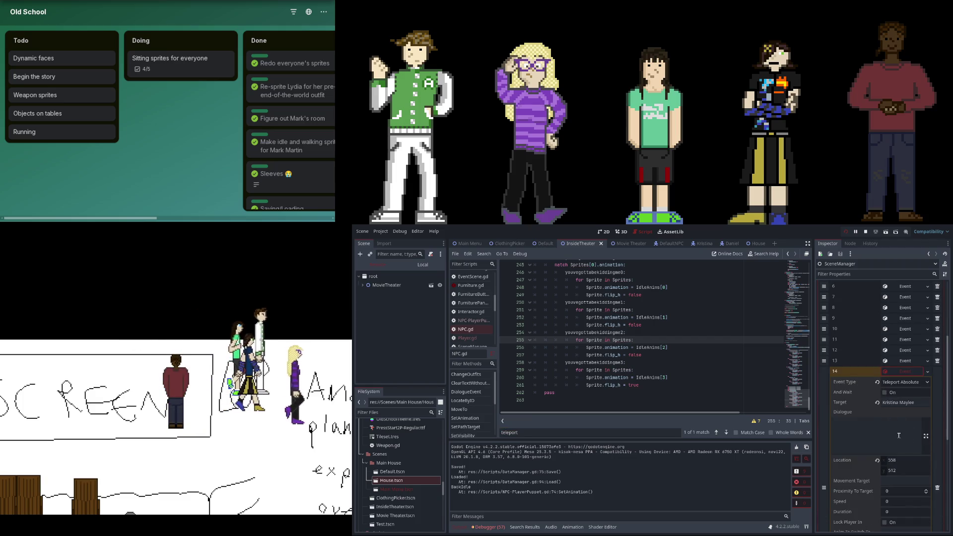
{"action": "left_click", "coordinate": [883, 469]}
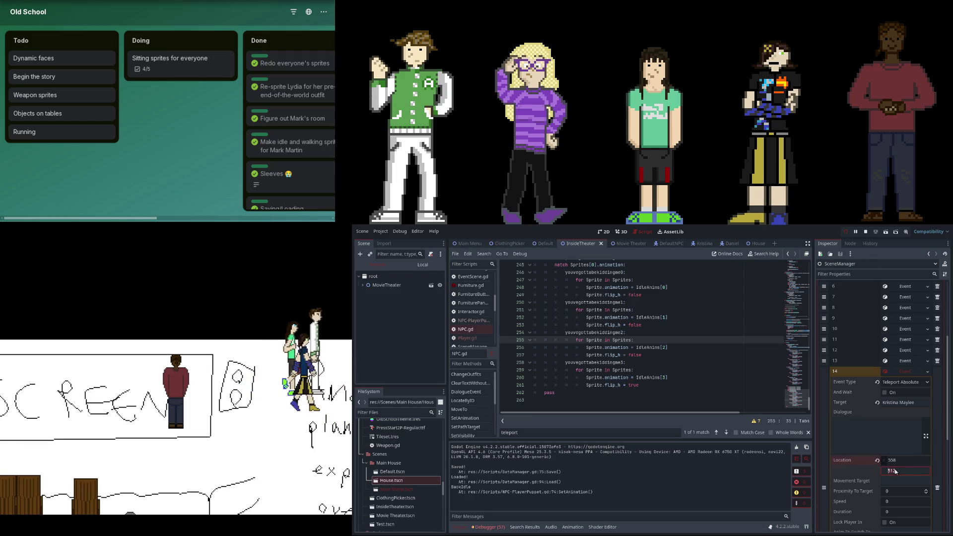
{"action": "type", "text": "-"}
{"action": "key", "text": "Return"}
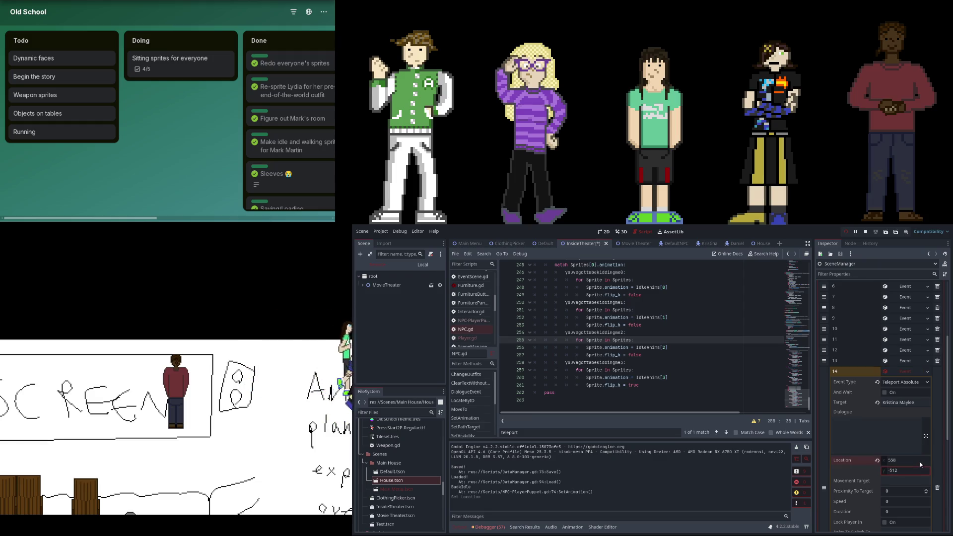
{"action": "left_click", "coordinate": [912, 361]}
{"action": "left_click", "coordinate": [910, 462]}
{"action": "type", "text": "-"}
{"action": "key", "text": "Return"}
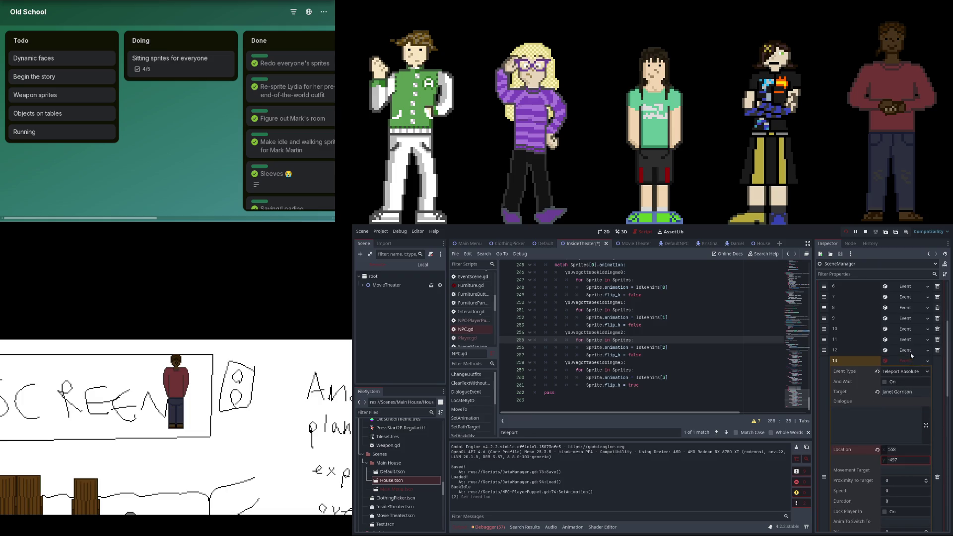
{"action": "left_click", "coordinate": [910, 351]}
{"action": "left_click", "coordinate": [902, 452]}
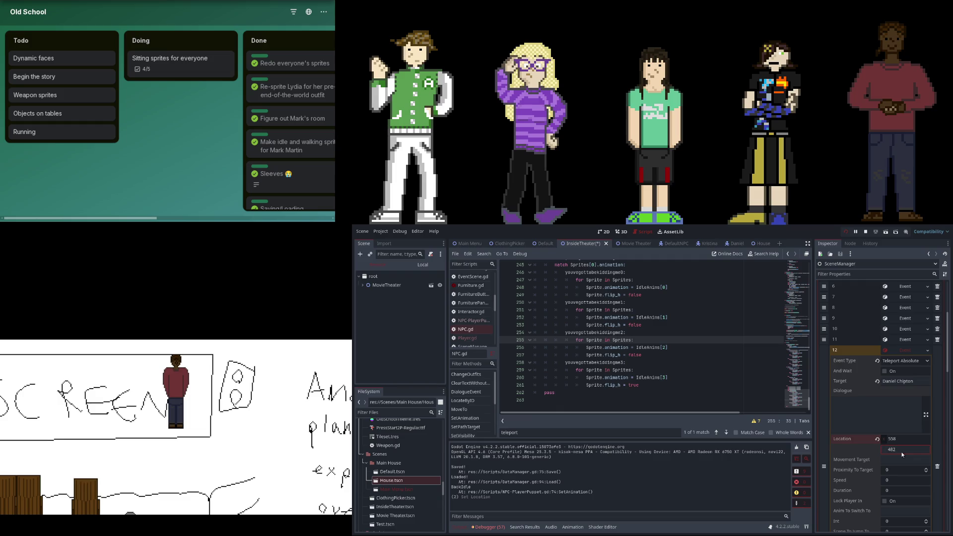
{"action": "key", "text": "ctrl+a"}
{"action": "key", "text": "BackSpace"}
{"action": "type", "text": "482"}
{"action": "key", "text": "ctrl+z"}
{"action": "left_click", "coordinate": [910, 354]}
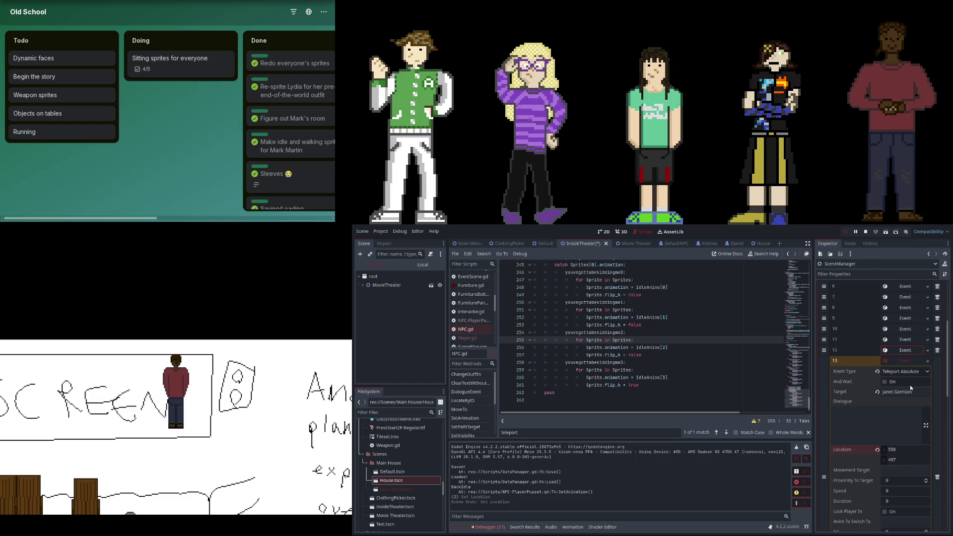
{"action": "left_click", "coordinate": [914, 359]}
{"action": "key", "text": "ctrl+s"}
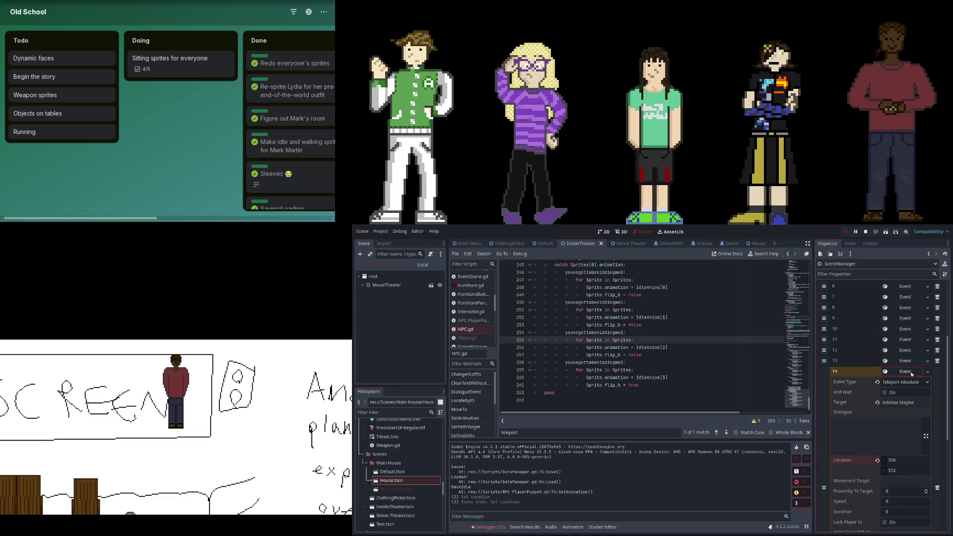
{"action": "left_click", "coordinate": [912, 373]}
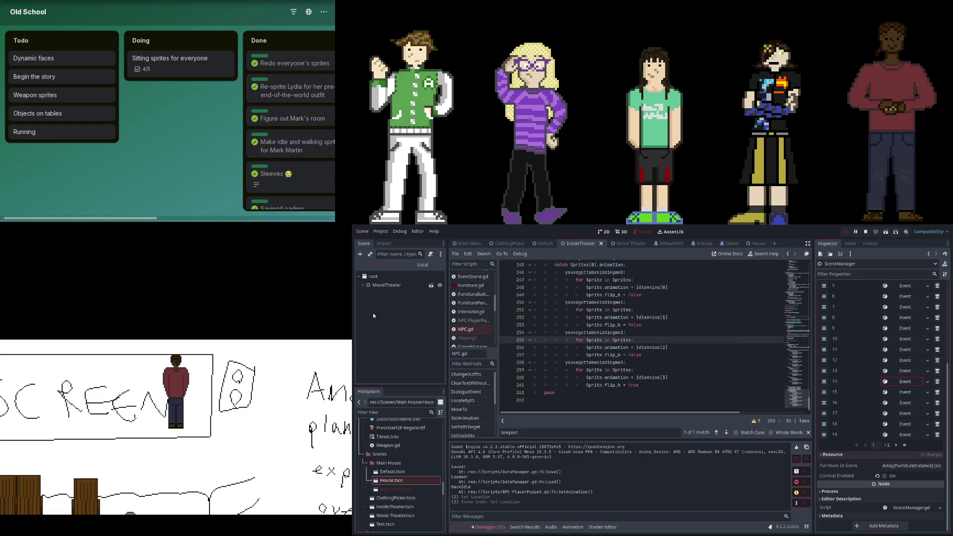
{"action": "key", "text": "ctrl+F1"}
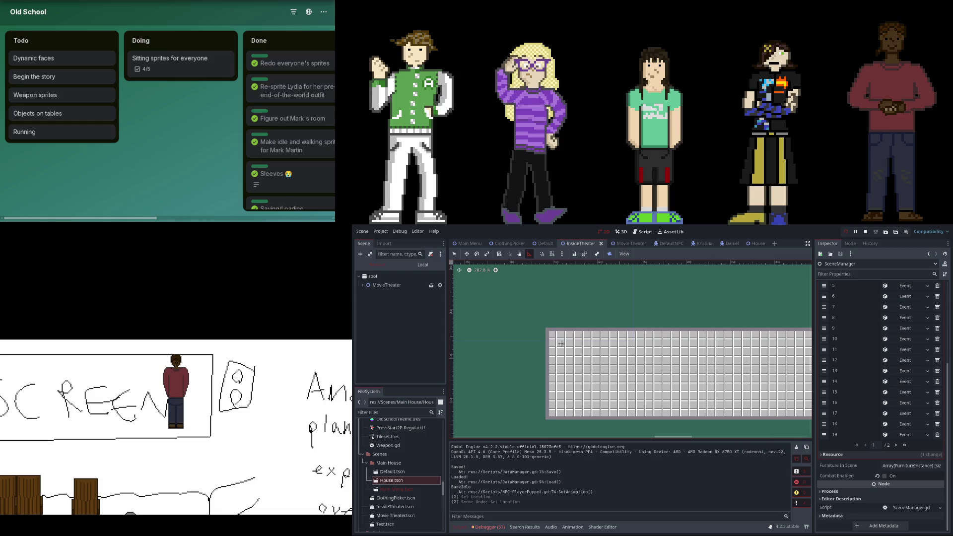
- Measure a distance from the grid's corner with the ruler tool in the 2D view
{"action": "mouse_move", "coordinate": [549, 330]}
{"action": "left_mouse_down"}
{"action": "mouse_move", "coordinate": [602, 361]}
{"action": "mouse_move", "coordinate": [570, 334]}
{"action": "left_mouse_up"}
{"action": "scroll", "coordinate": [570, 333], "scroll_direction": "down", "scroll_amount": 10}
{"action": "scroll", "coordinate": [597, 353], "scroll_direction": "up", "scroll_amount": 3}
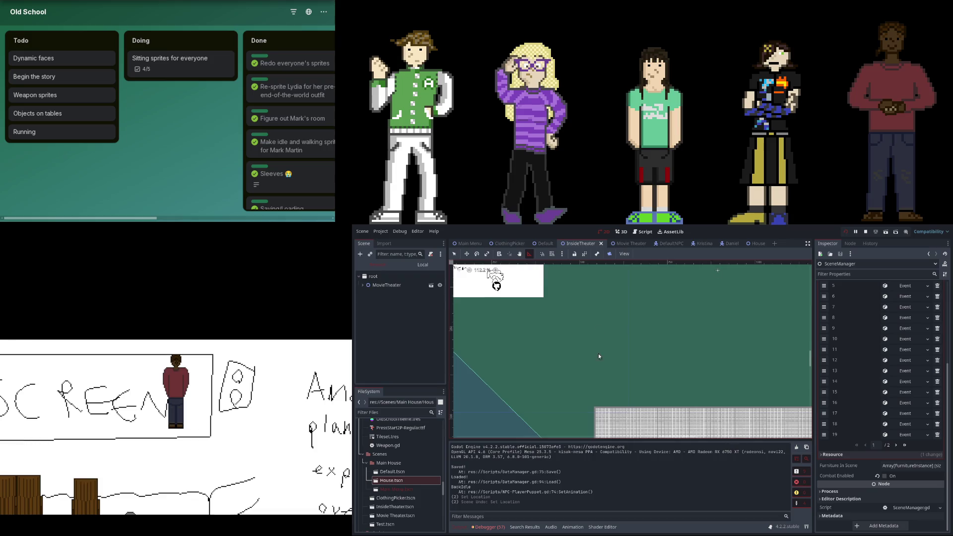
{"action": "scroll", "coordinate": [582, 330], "scroll_direction": "up", "scroll_amount": 3}
{"action": "scroll", "coordinate": [598, 331], "scroll_direction": "left", "scroll_amount": 2}
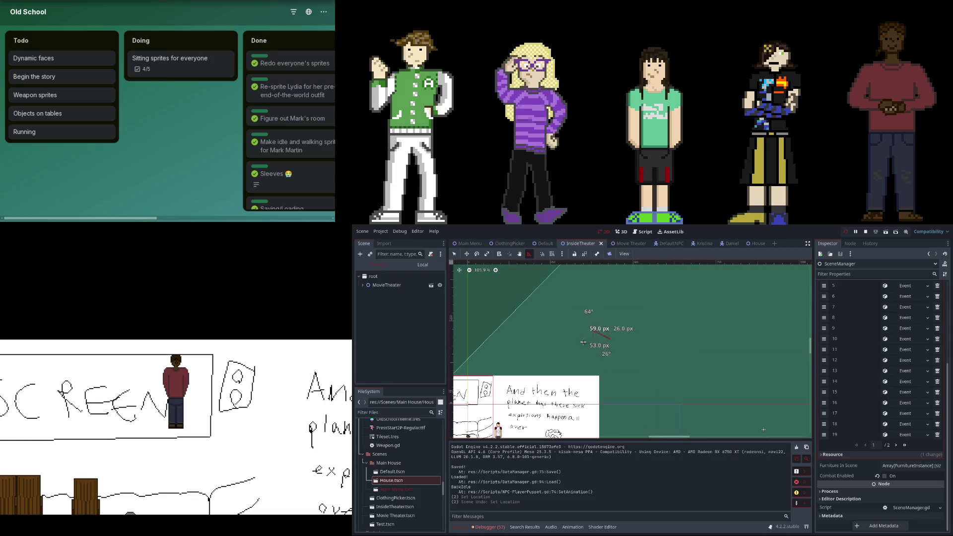
{"action": "scroll", "coordinate": [603, 336], "scroll_direction": "left", "scroll_amount": 6}
- Pan and zoom the canvas onto the theater's SCREEN drawing and seated characters
{"action": "mouse_move", "coordinate": [585, 330]}
{"action": "left_mouse_down"}
{"action": "mouse_move", "coordinate": [640, 356]}
{"action": "mouse_move", "coordinate": [578, 335]}
{"action": "mouse_move", "coordinate": [564, 364]}
{"action": "left_mouse_up"}
{"action": "scroll", "coordinate": [564, 364], "scroll_direction": "down", "scroll_amount": 5}
{"action": "scroll", "coordinate": [564, 364], "scroll_direction": "right", "scroll_amount": 8}
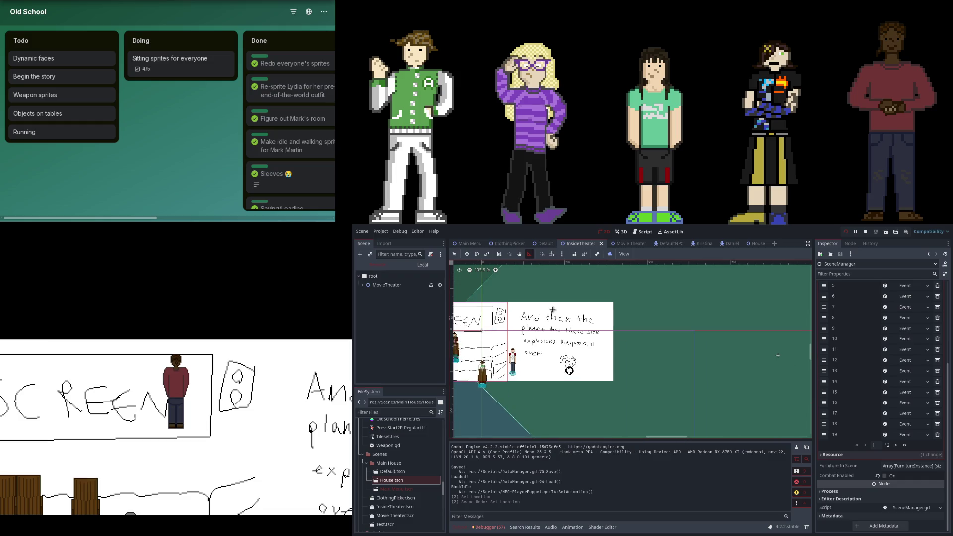
{"action": "scroll", "coordinate": [626, 354], "scroll_direction": "up", "scroll_amount": 2}
{"action": "scroll", "coordinate": [626, 354], "scroll_direction": "left", "scroll_amount": 7}
{"action": "scroll", "coordinate": [678, 368], "scroll_direction": "up", "scroll_amount": 6}
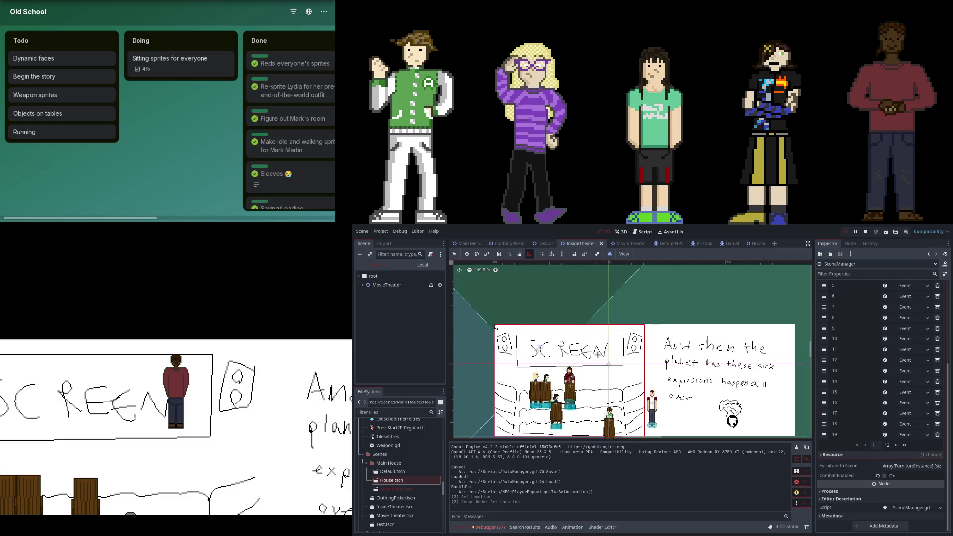
{"action": "scroll", "coordinate": [601, 359], "scroll_direction": "up", "scroll_amount": 1}
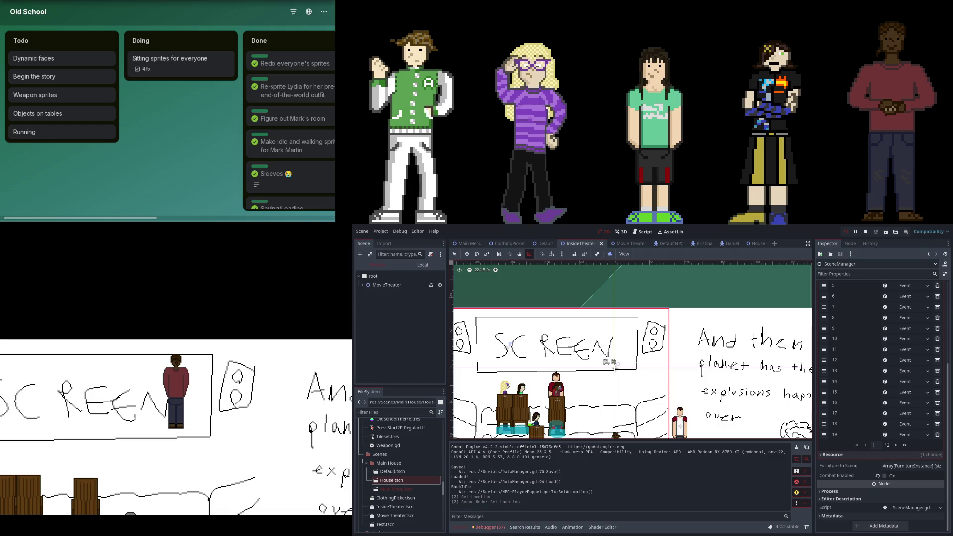
- Expand the remote MovieTheater node and inspect the Player, Janet, Lydia, Daniel and Mark positions
{"action": "left_click", "coordinate": [362, 285]}
{"action": "left_click", "coordinate": [382, 303]}
{"action": "left_click", "coordinate": [406, 348]}
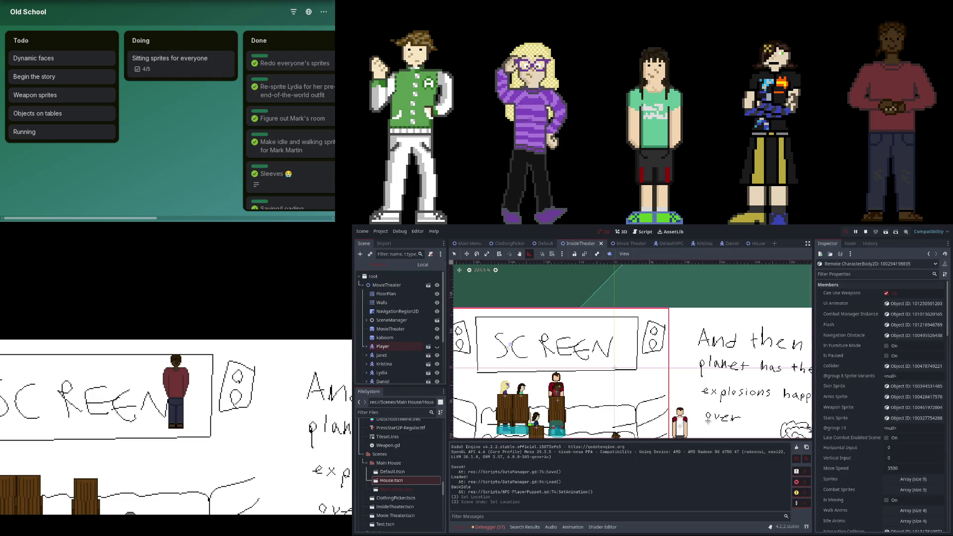
{"action": "scroll", "coordinate": [905, 444], "scroll_direction": "down", "scroll_amount": 5}
{"action": "scroll", "coordinate": [900, 439], "scroll_direction": "down", "scroll_amount": 10}
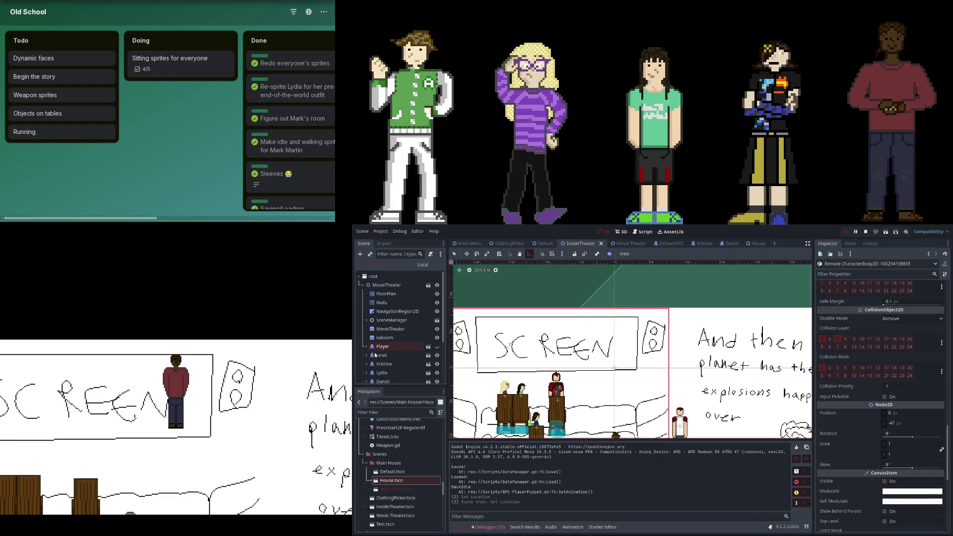
{"action": "left_click", "coordinate": [372, 355]}
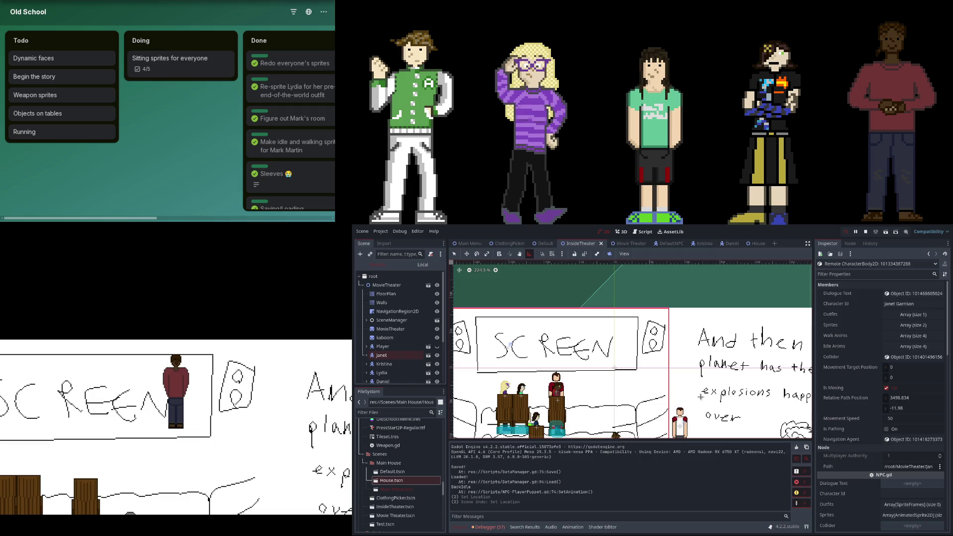
{"action": "left_click", "coordinate": [402, 372]}
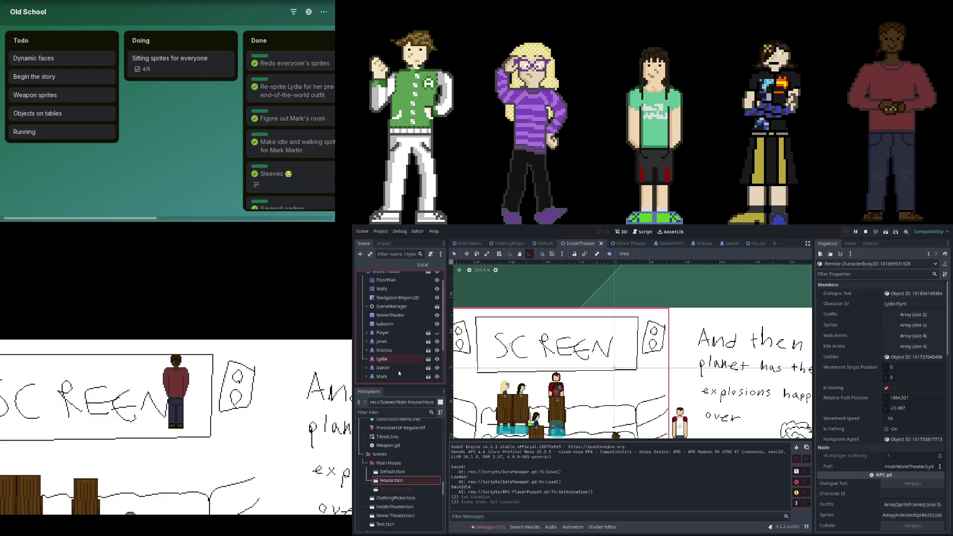
{"action": "left_click", "coordinate": [398, 371]}
{"action": "left_click", "coordinate": [390, 378]}
- Recheck the Player, Janet and Mark properties, then select the root to show SceneManager's live properties
{"action": "scroll", "coordinate": [389, 380], "scroll_direction": "down", "scroll_amount": 2}
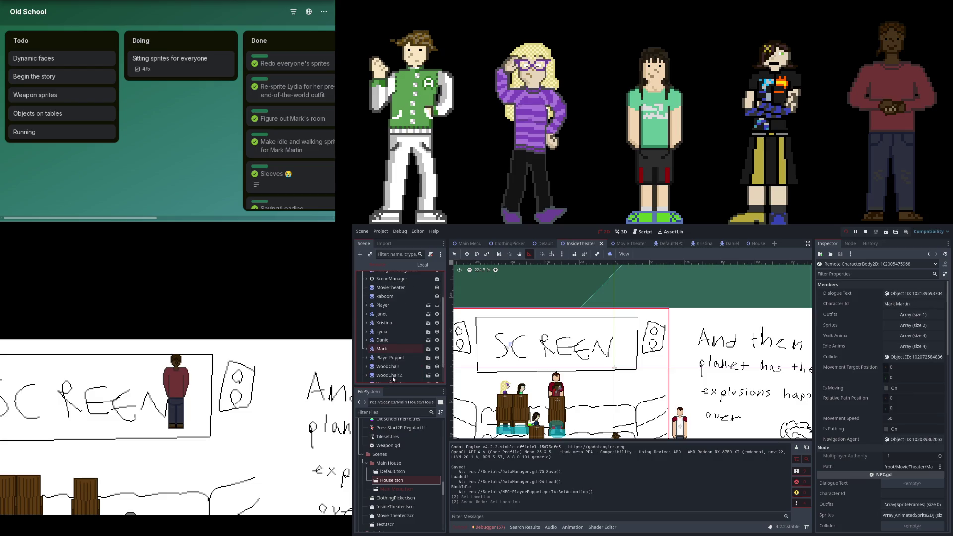
{"action": "left_click", "coordinate": [404, 304]}
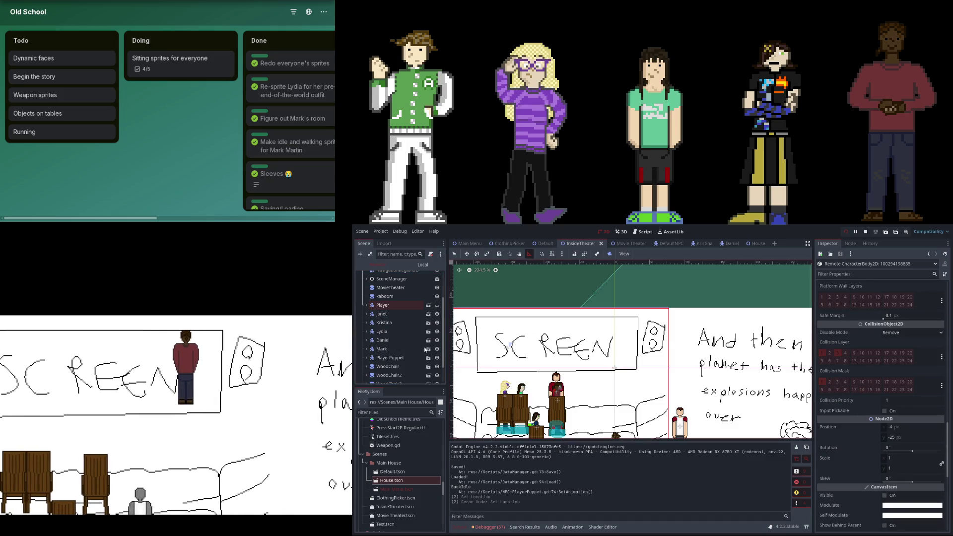
{"action": "left_click", "coordinate": [402, 315]}
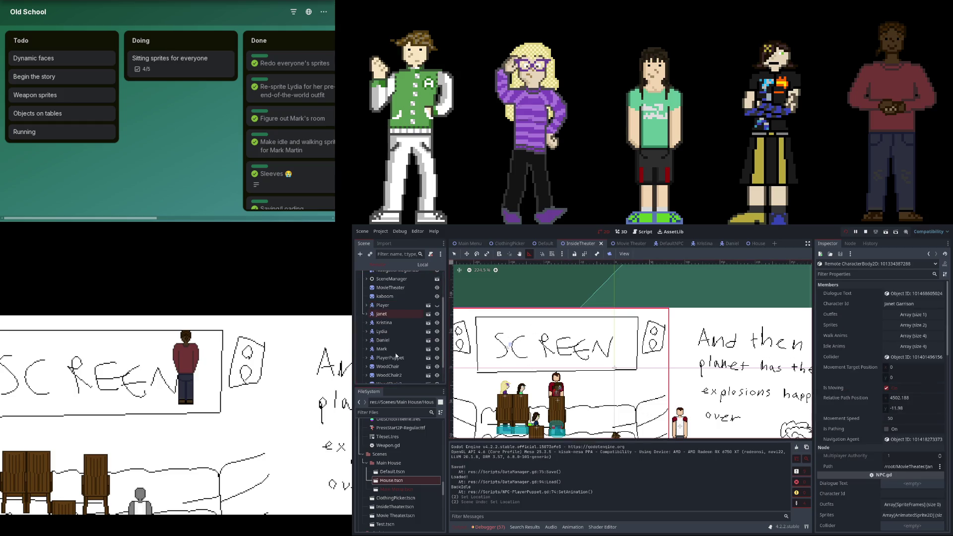
{"action": "left_click", "coordinate": [396, 348]}
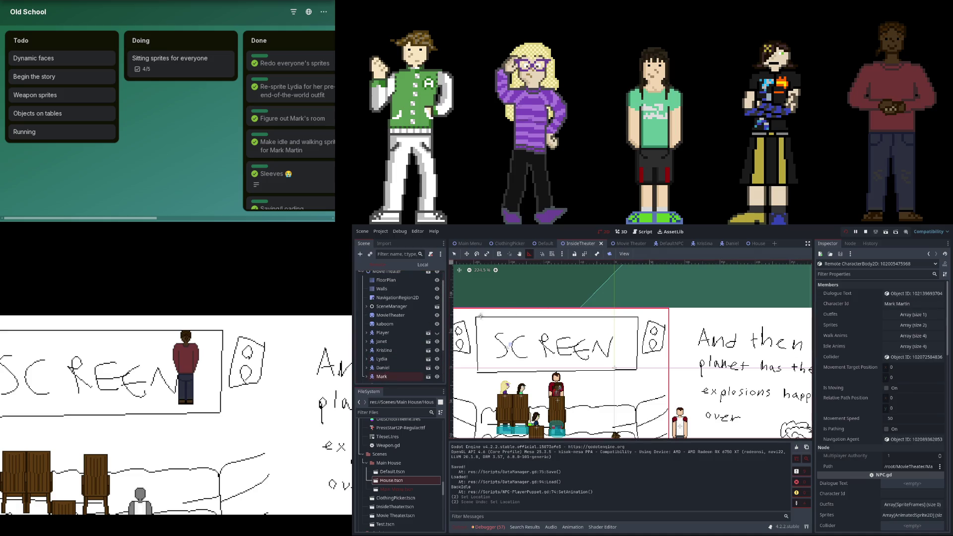
{"action": "scroll", "coordinate": [419, 286], "scroll_direction": "up", "scroll_amount": 1}
{"action": "left_click", "coordinate": [412, 275]}
{"action": "left_click", "coordinate": [391, 320]}
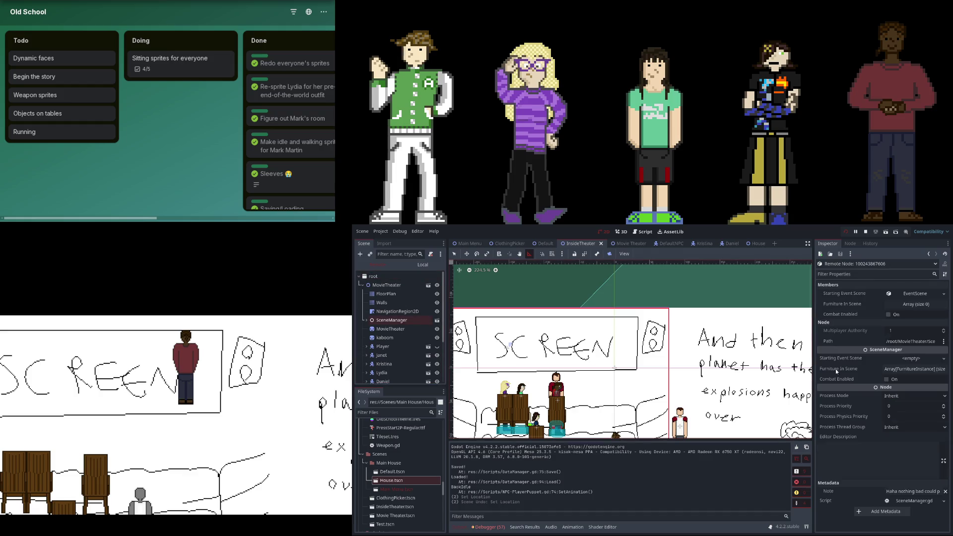
- Expand the Starting Event Scene list and review events 16 and 17, including event 17's wait settings
{"action": "left_click", "coordinate": [927, 296]}
{"action": "scroll", "coordinate": [893, 347], "scroll_direction": "down", "scroll_amount": 5}
{"action": "left_click", "coordinate": [903, 395]}
{"action": "left_click", "coordinate": [904, 404]}
{"action": "left_click", "coordinate": [904, 414]}
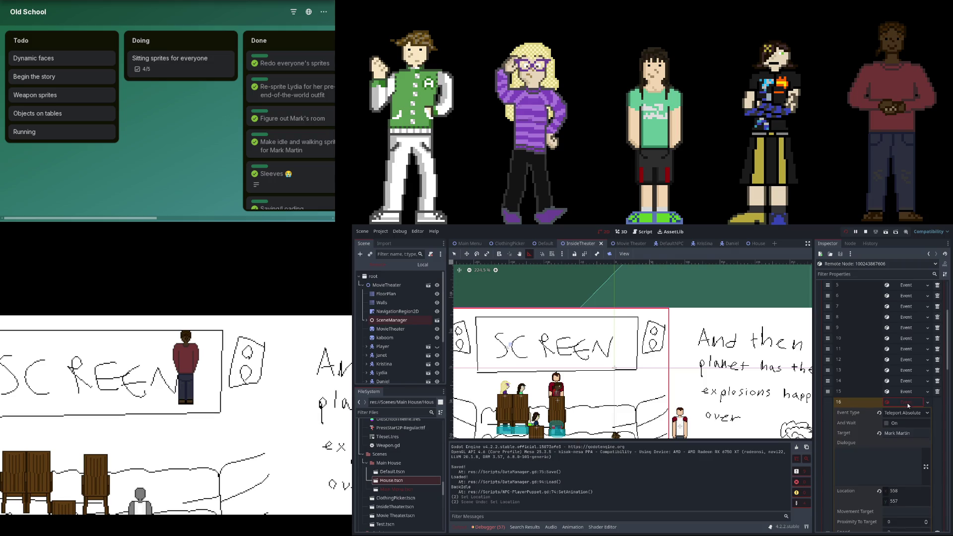
{"action": "left_click", "coordinate": [909, 403]}
- Check event 16's Mark Martin teleport target and toggle its And Wait on and back off
{"action": "scroll", "coordinate": [889, 430], "scroll_direction": "down", "scroll_amount": 2}
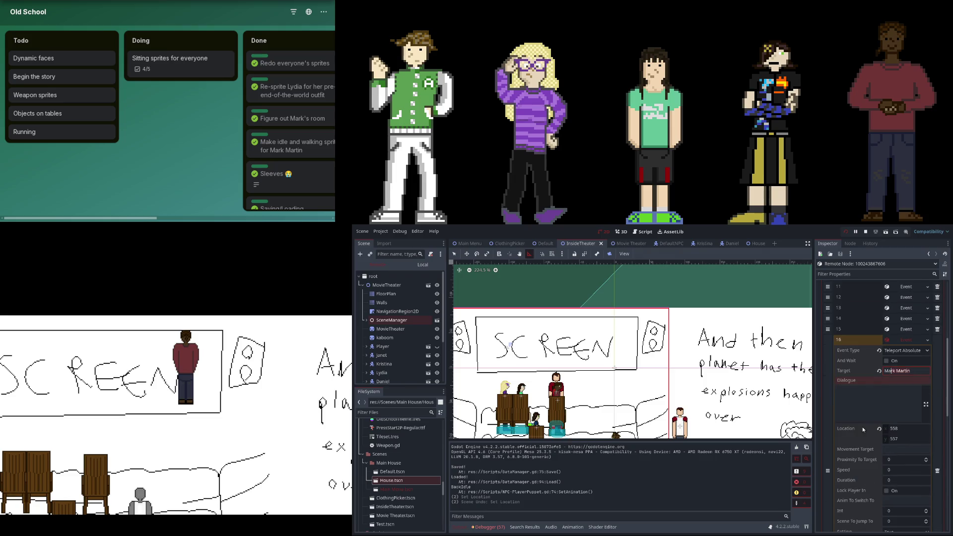
{"action": "scroll", "coordinate": [862, 427], "scroll_direction": "down", "scroll_amount": 2}
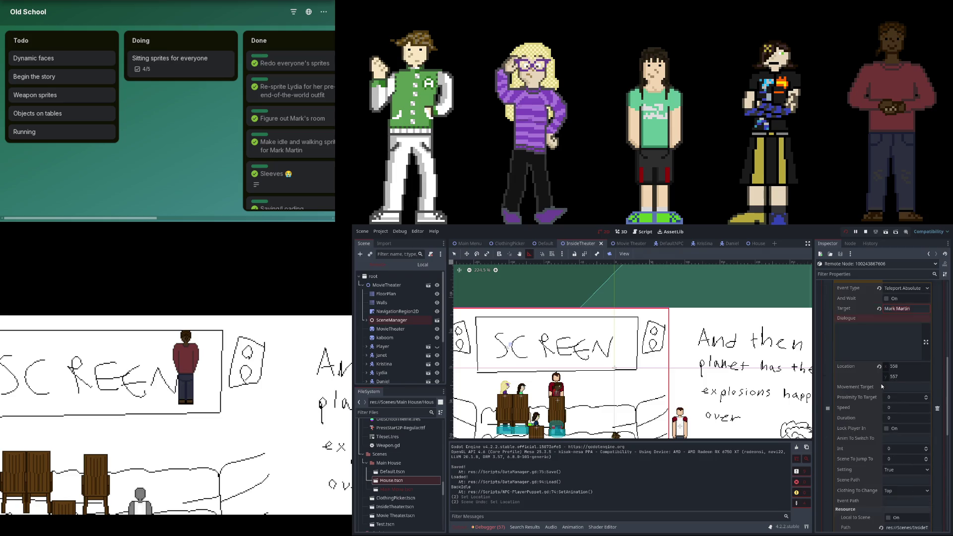
{"action": "scroll", "coordinate": [866, 400], "scroll_direction": "up", "scroll_amount": 2}
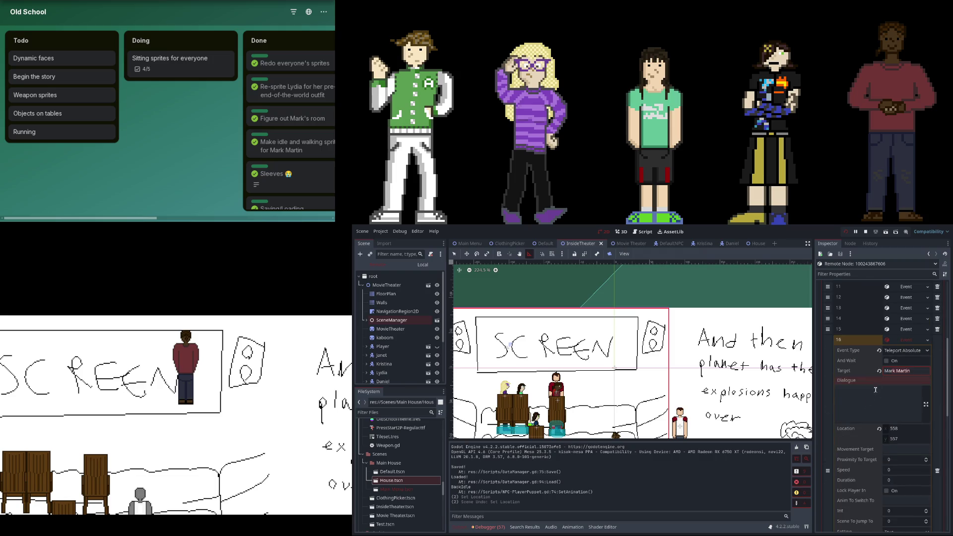
{"action": "left_click", "coordinate": [915, 372]}
{"action": "left_click", "coordinate": [902, 361]}
{"action": "left_click", "coordinate": [902, 361]}
- Review event 15's Lydia Flynt teleport and event 18's Player teleport to 558, 527
{"action": "left_click", "coordinate": [910, 332]}
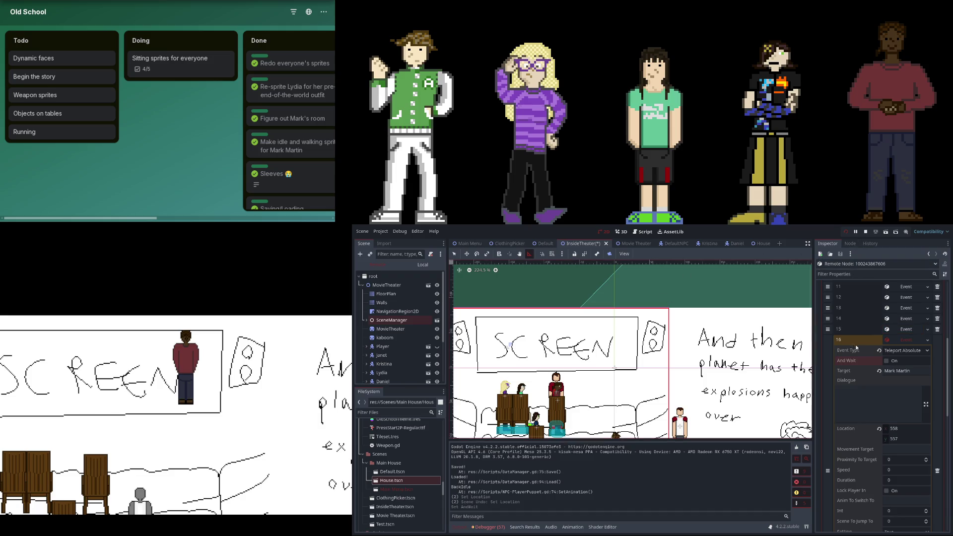
{"action": "scroll", "coordinate": [897, 349], "scroll_direction": "up", "scroll_amount": 3}
{"action": "scroll", "coordinate": [904, 370], "scroll_direction": "down", "scroll_amount": 5}
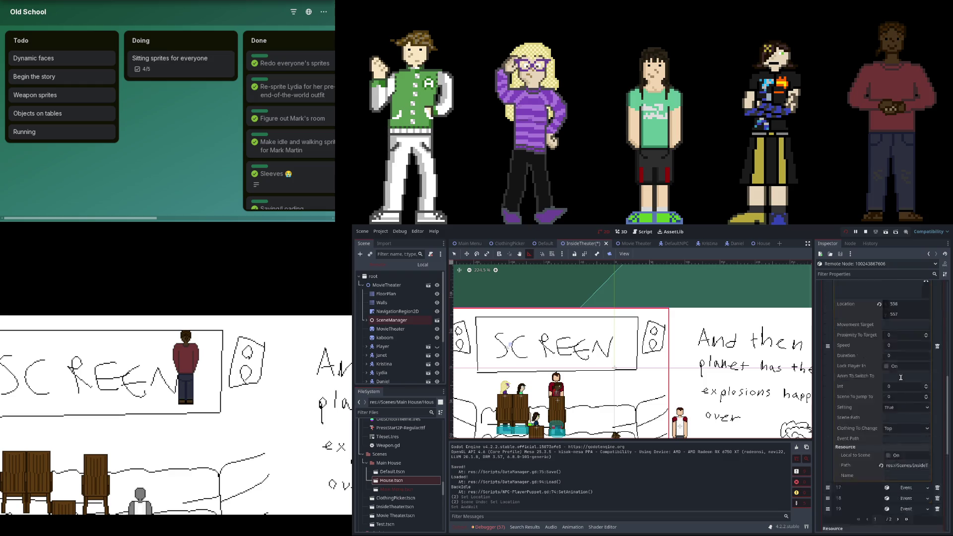
{"action": "left_click", "coordinate": [916, 377]}
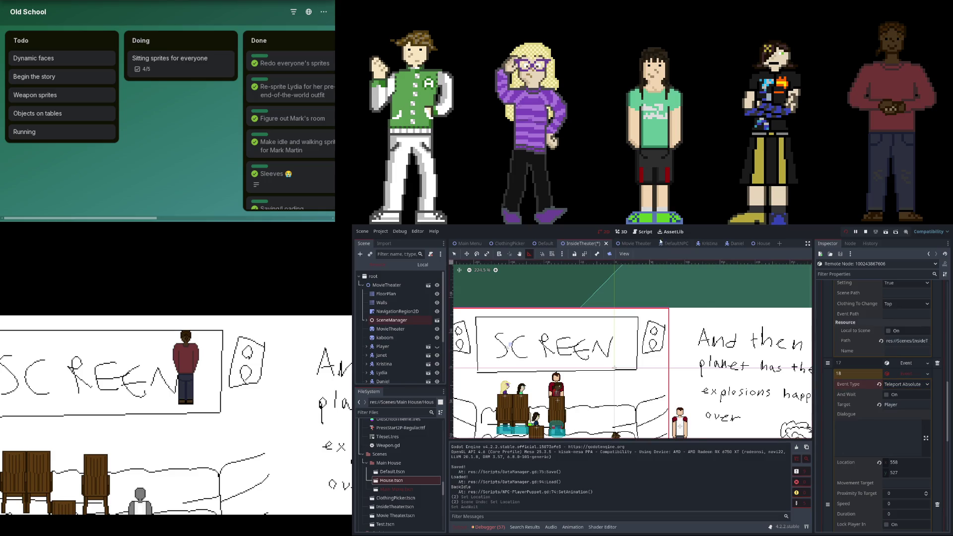
{"action": "left_click", "coordinate": [645, 232]}
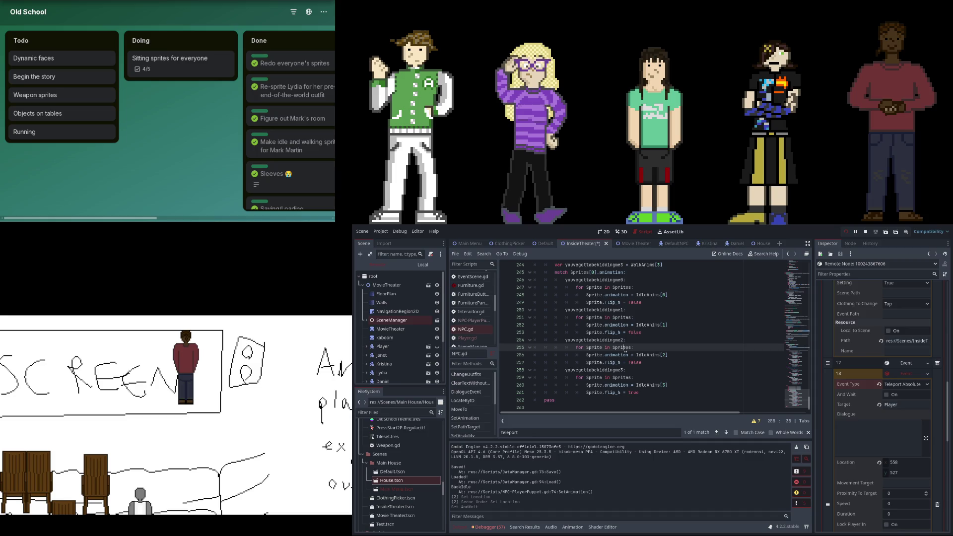
{"action": "scroll", "coordinate": [625, 349], "scroll_direction": "up", "scroll_amount": 6}
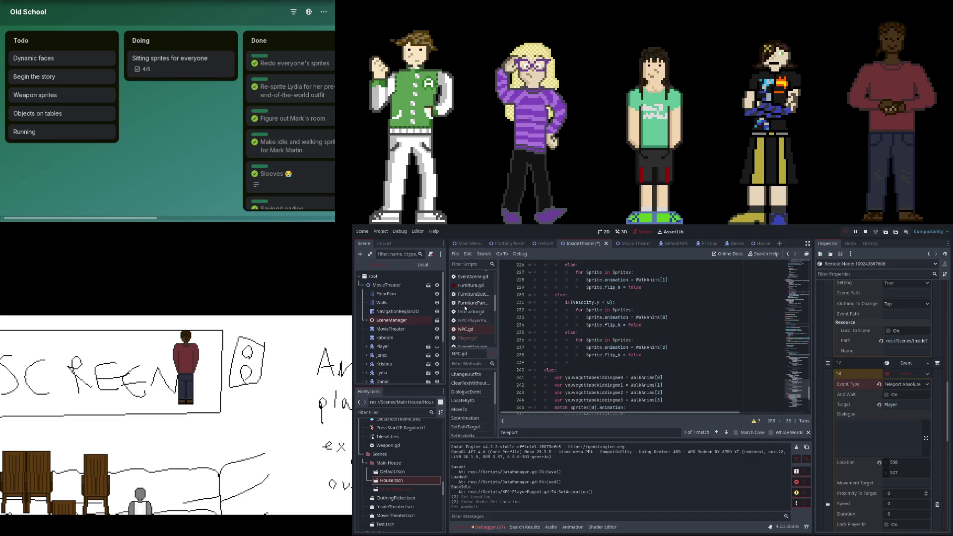
- Open Event.gd and browse via the minimap to the Teleport Local, Absolute and to-ID handlers near line 170
{"action": "scroll", "coordinate": [477, 289], "scroll_direction": "up", "scroll_amount": 2}
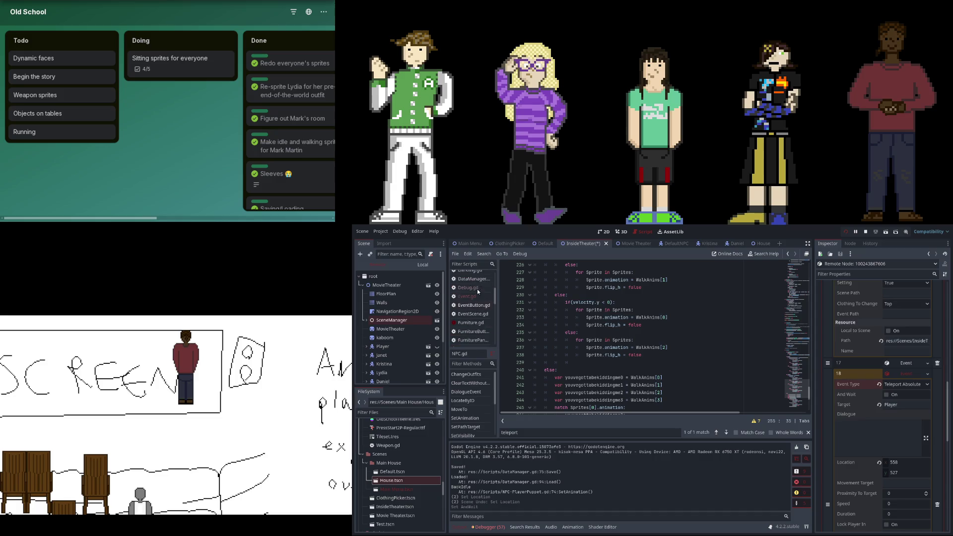
{"action": "left_click", "coordinate": [477, 297]}
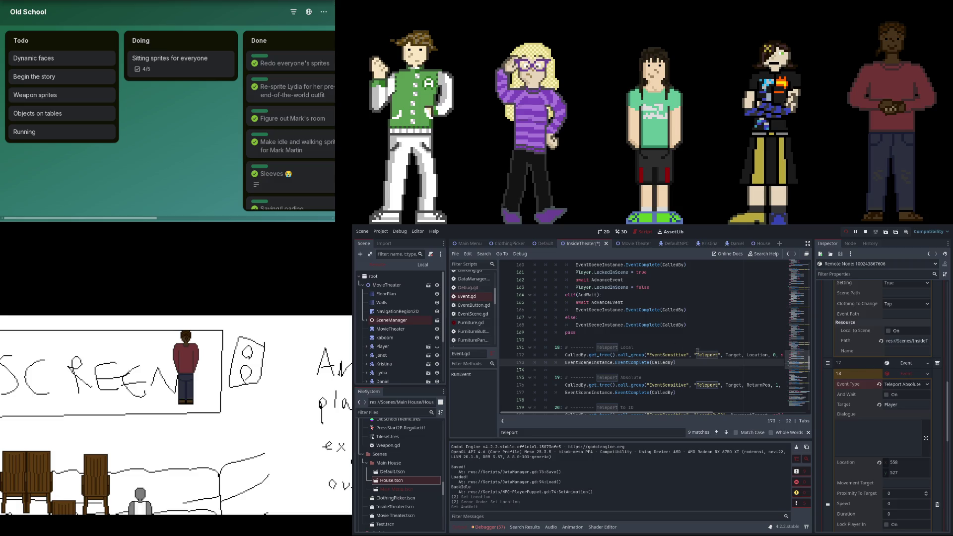
{"action": "scroll", "coordinate": [797, 360], "scroll_direction": "up", "scroll_amount": 20}
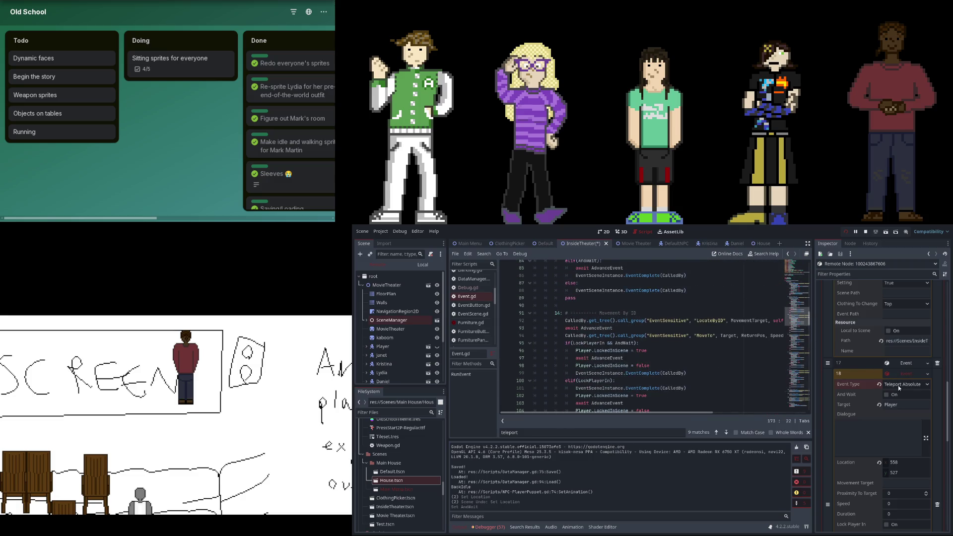
{"action": "left_click_drag", "start_coordinate": [794, 318], "coordinate": [800, 273]}
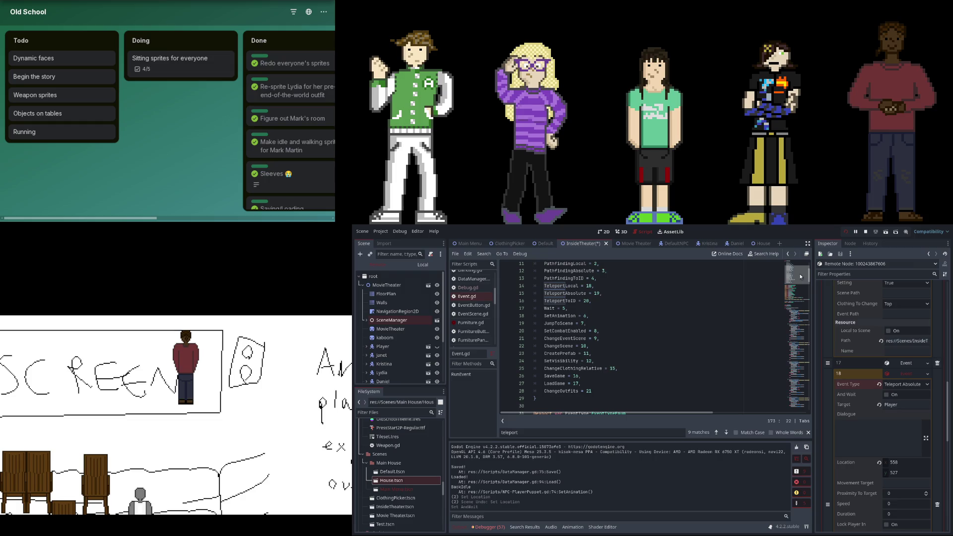
{"action": "left_click_drag", "start_coordinate": [799, 273], "coordinate": [793, 368]}
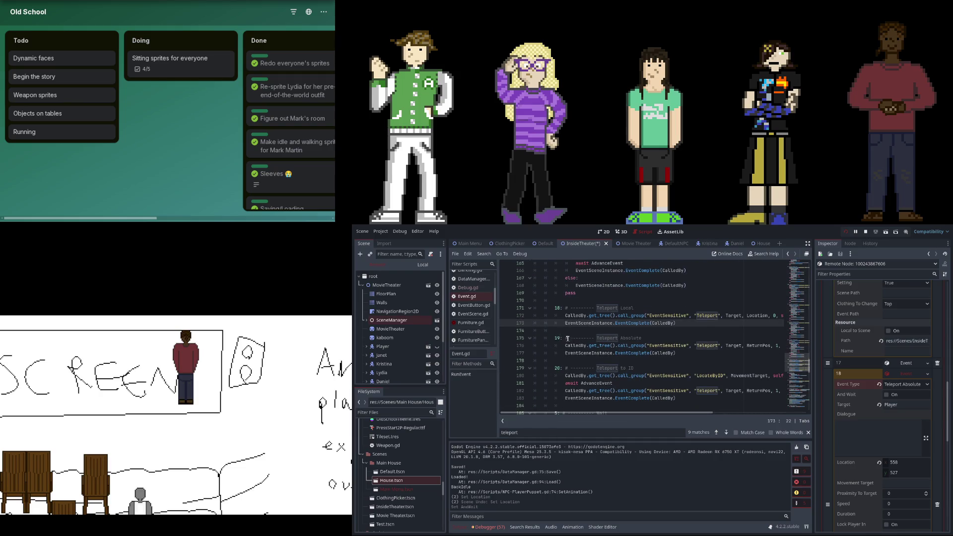
{"action": "mouse_move", "coordinate": [715, 412]}
{"action": "left_mouse_down"}
{"action": "mouse_move", "coordinate": [746, 414]}
{"action": "mouse_move", "coordinate": [717, 412]}
{"action": "mouse_move", "coordinate": [725, 412]}
{"action": "left_mouse_up"}
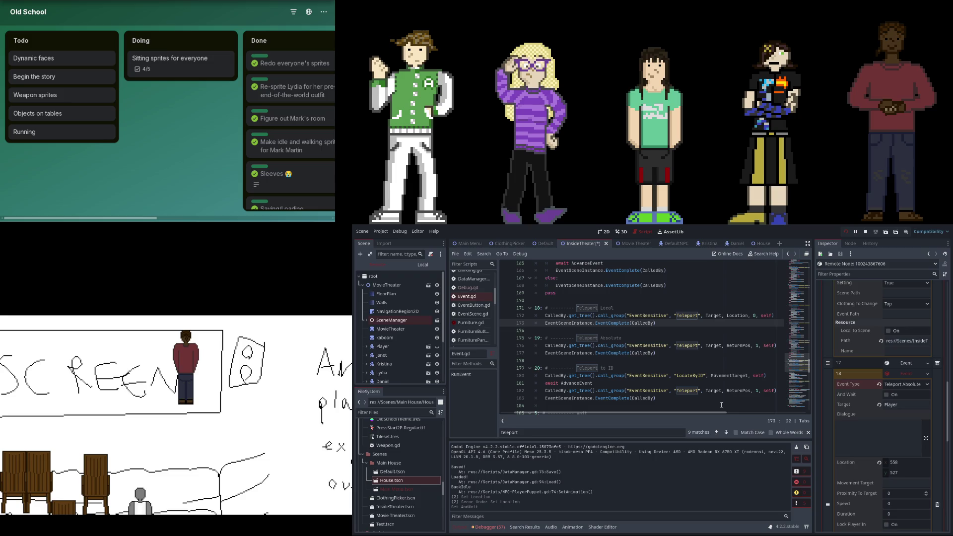
{"action": "scroll", "coordinate": [889, 407], "scroll_direction": "down", "scroll_amount": 5}
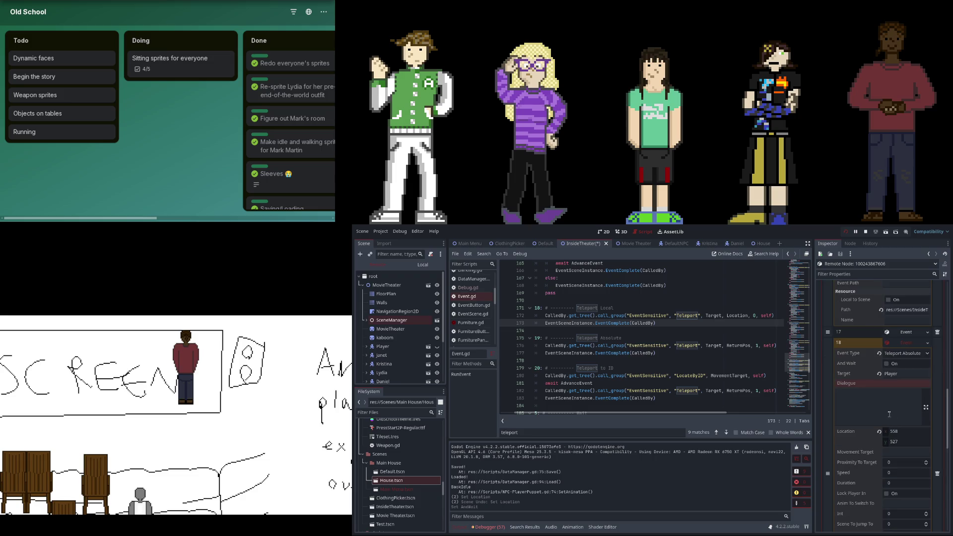
- Scroll through the Inspector's event list, stop the running game and save the theater scene
{"action": "scroll", "coordinate": [889, 407], "scroll_direction": "down", "scroll_amount": 3}
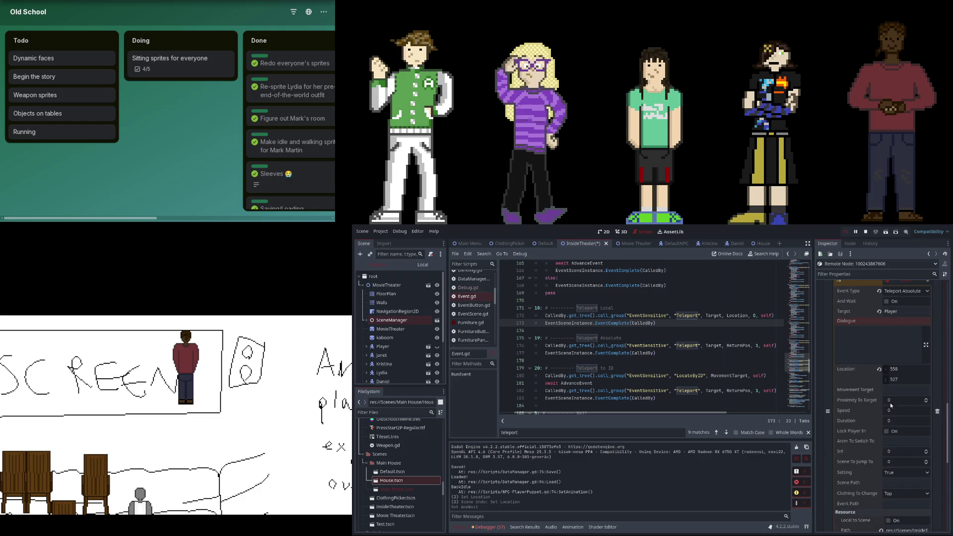
{"action": "scroll", "coordinate": [910, 365], "scroll_direction": "down", "scroll_amount": 8}
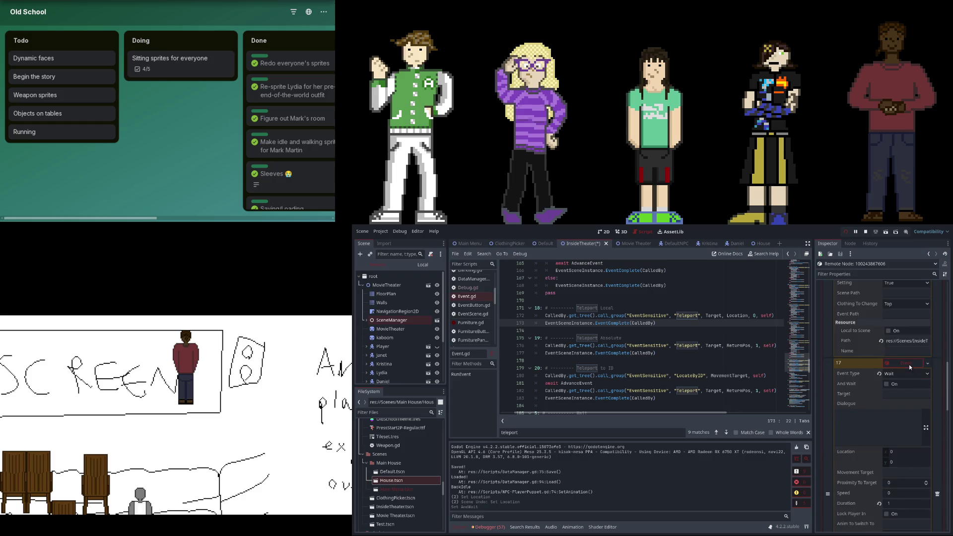
{"action": "scroll", "coordinate": [875, 397], "scroll_direction": "down", "scroll_amount": 6}
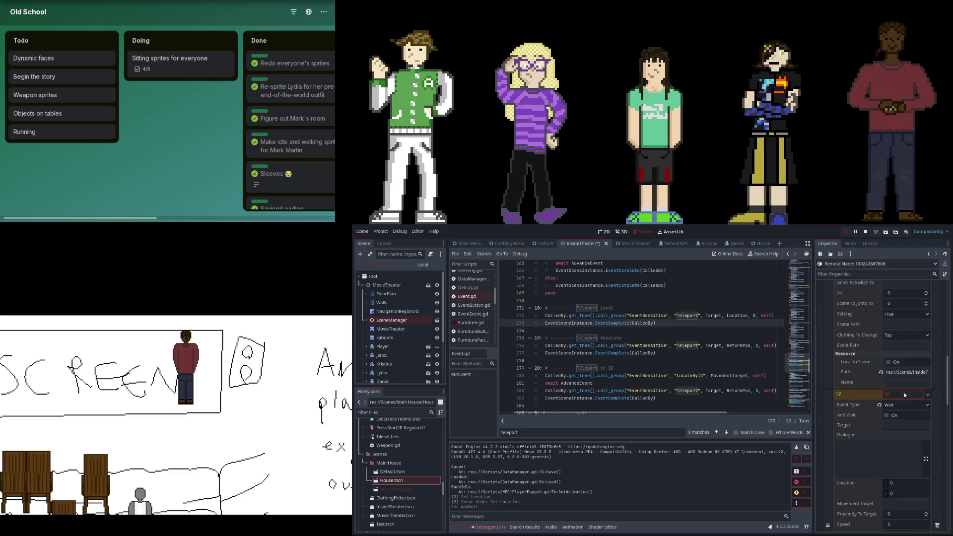
{"action": "scroll", "coordinate": [905, 395], "scroll_direction": "down", "scroll_amount": 4}
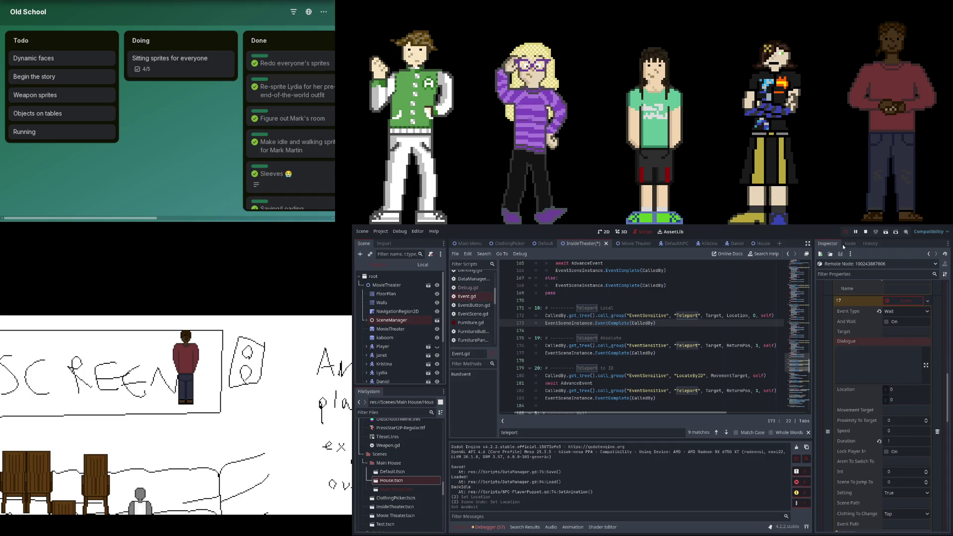
{"action": "left_click", "coordinate": [847, 232]}
{"action": "key", "text": "ctrl+s"}
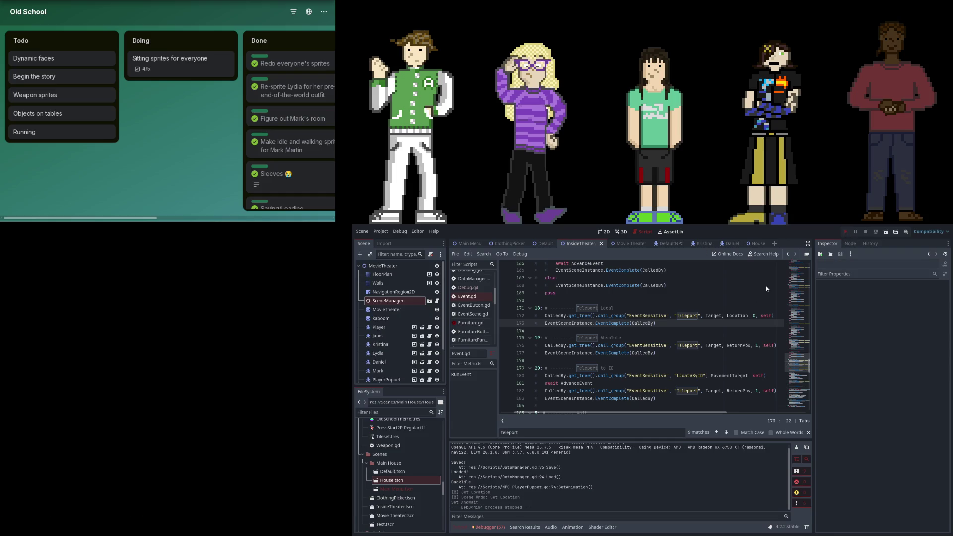
- Relaunch the game with F5 and inspect Janet's live properties in the remote scene tree
{"action": "key", "text": "F5"}
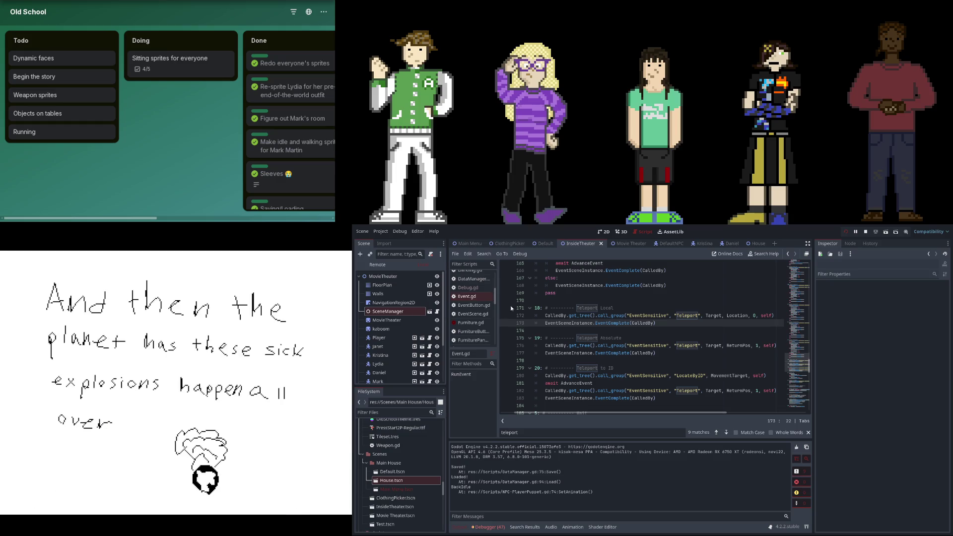
{"action": "left_click", "coordinate": [383, 268]}
{"action": "left_click", "coordinate": [373, 276]}
{"action": "left_click", "coordinate": [363, 285]}
{"action": "left_click", "coordinate": [392, 355]}
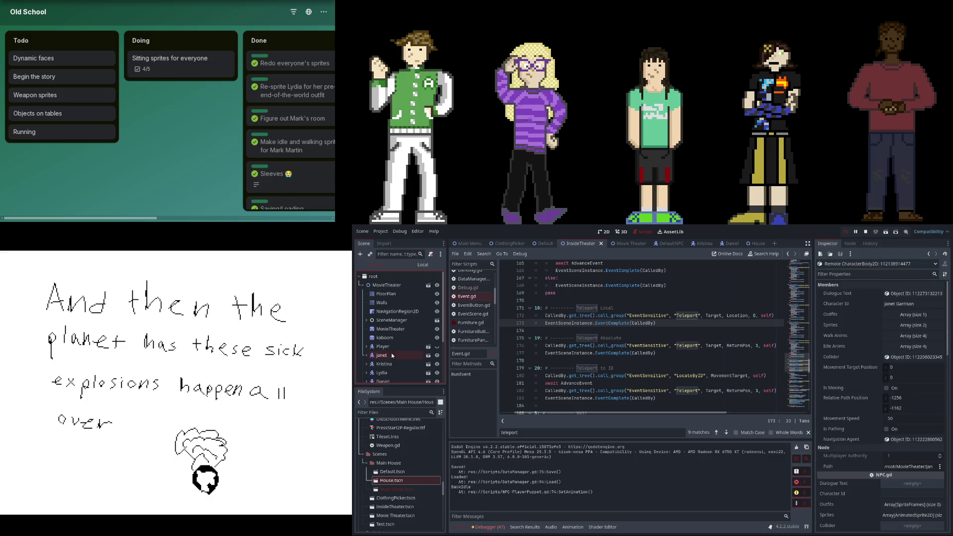
{"action": "scroll", "coordinate": [910, 401], "scroll_direction": "down", "scroll_amount": 10}
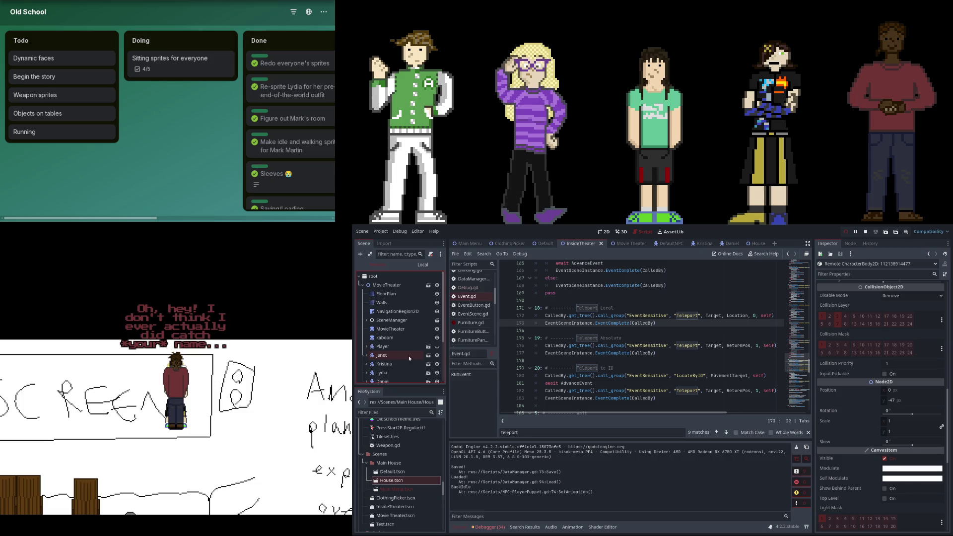
- Open NPC.gd at its navigation variables and movement code, and select the running scene manager
{"action": "scroll", "coordinate": [646, 348], "scroll_direction": "down", "scroll_amount": 5}
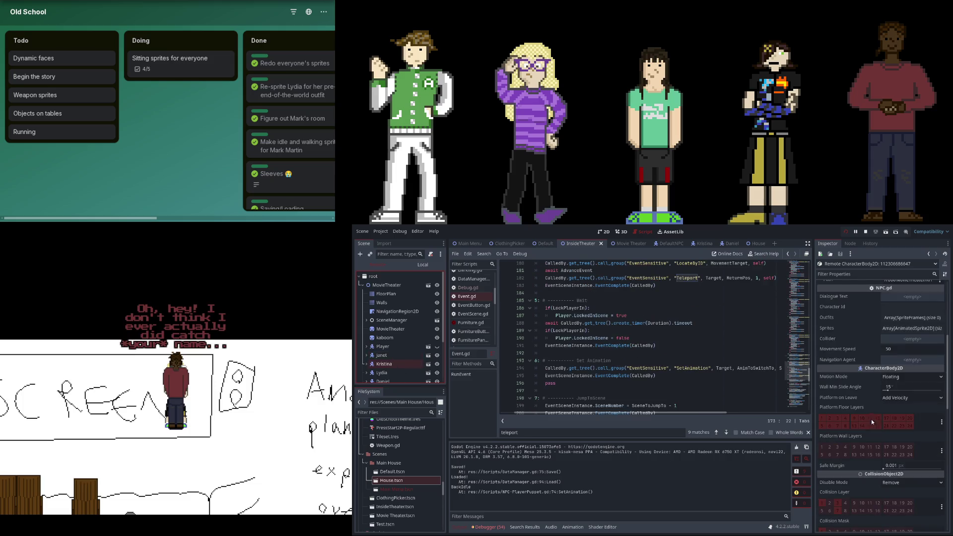
{"action": "scroll", "coordinate": [868, 410], "scroll_direction": "down", "scroll_amount": 3}
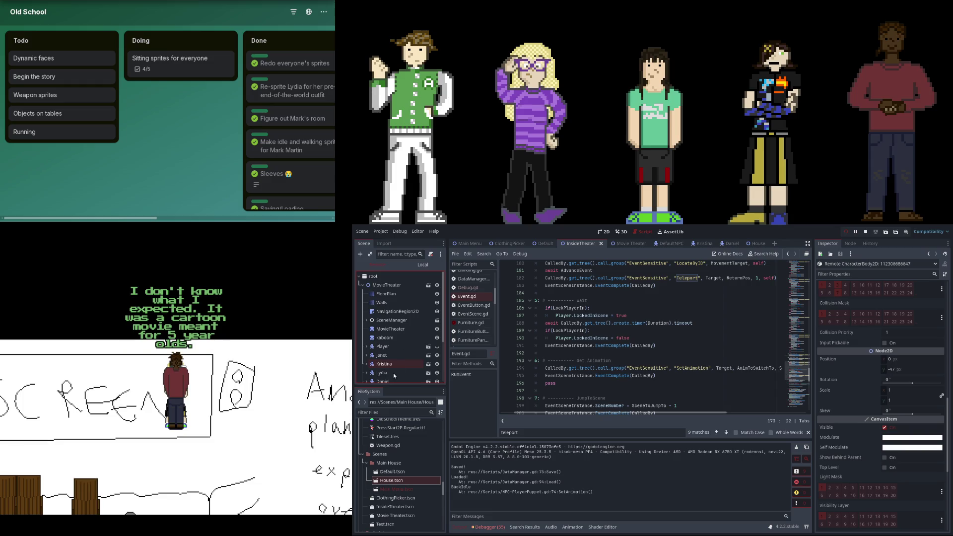
{"action": "scroll", "coordinate": [469, 323], "scroll_direction": "down", "scroll_amount": 1}
{"action": "left_click", "coordinate": [468, 338]}
{"action": "scroll", "coordinate": [787, 350], "scroll_direction": "up", "scroll_amount": 10}
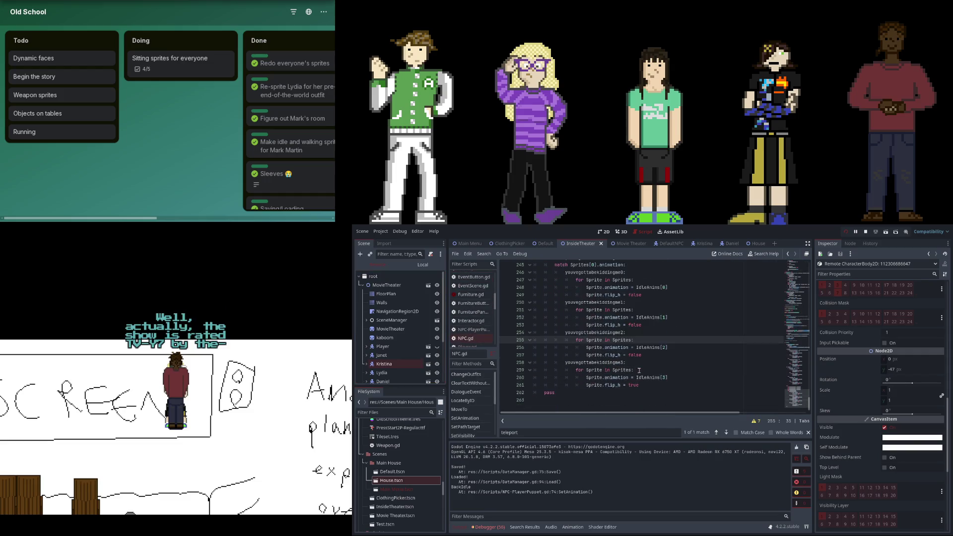
{"action": "scroll", "coordinate": [787, 350], "scroll_direction": "up", "scroll_amount": 14}
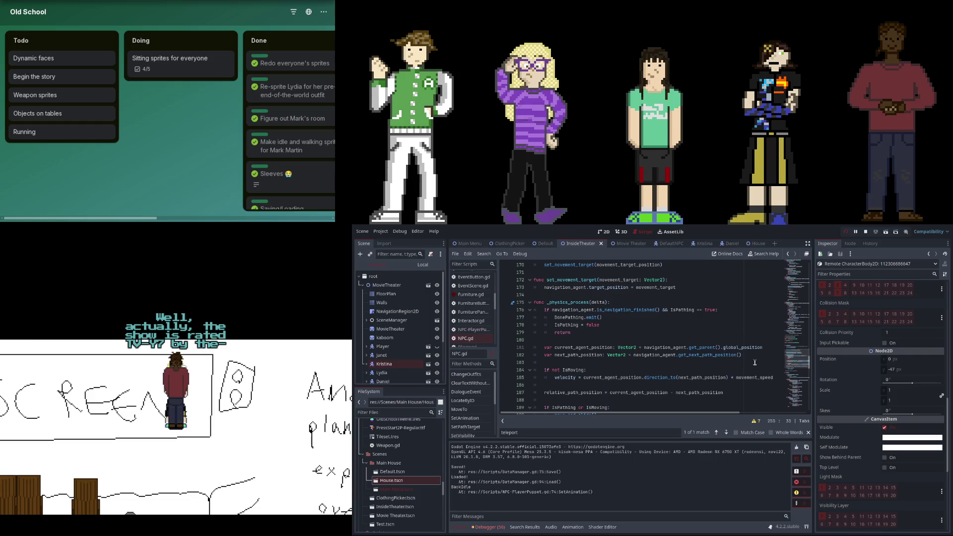
{"action": "scroll", "coordinate": [694, 371], "scroll_direction": "up", "scroll_amount": 4}
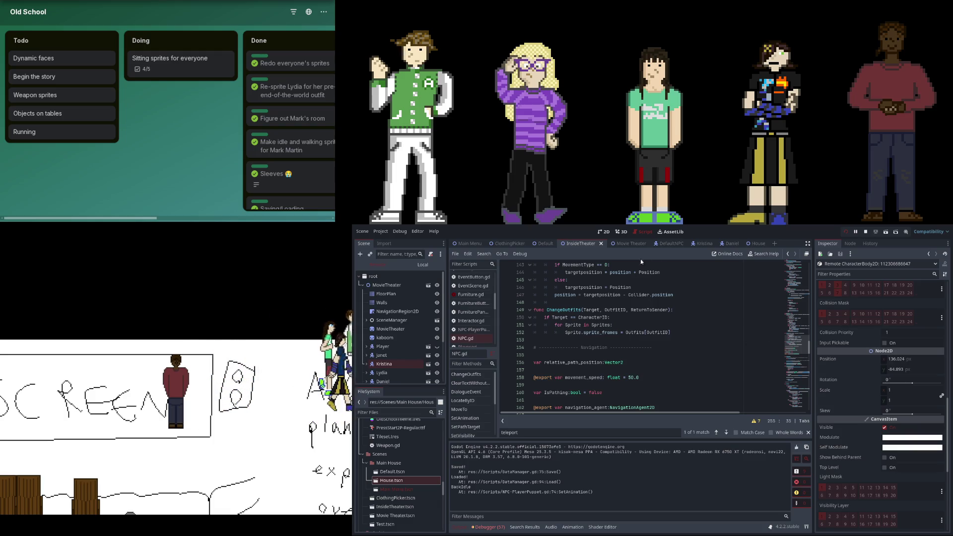
{"action": "left_click", "coordinate": [391, 320]}
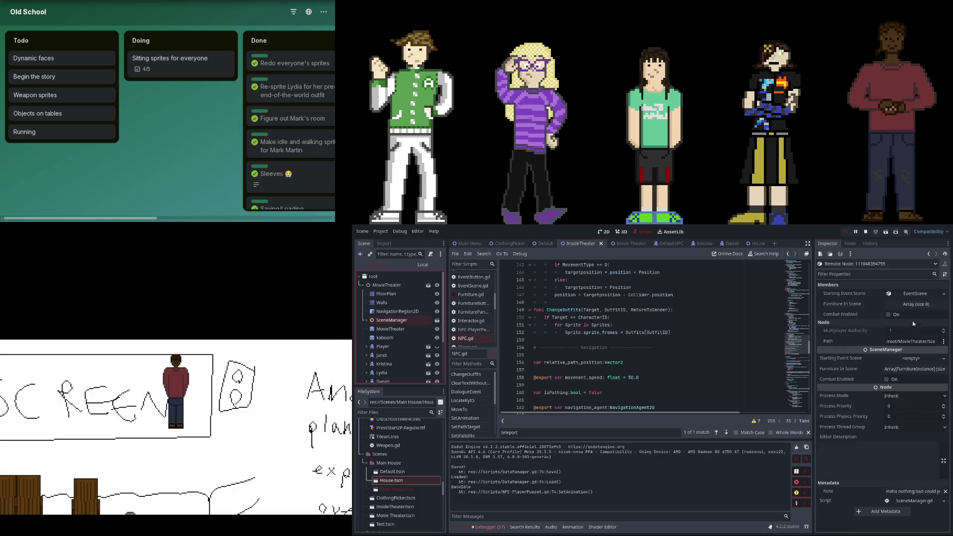
- Check events 18 and 35 of the Starting Event Scene, then return to the first page of events
{"action": "left_click", "coordinate": [915, 294]}
{"action": "scroll", "coordinate": [863, 361], "scroll_direction": "down", "scroll_amount": 5}
{"action": "left_click", "coordinate": [901, 361]}
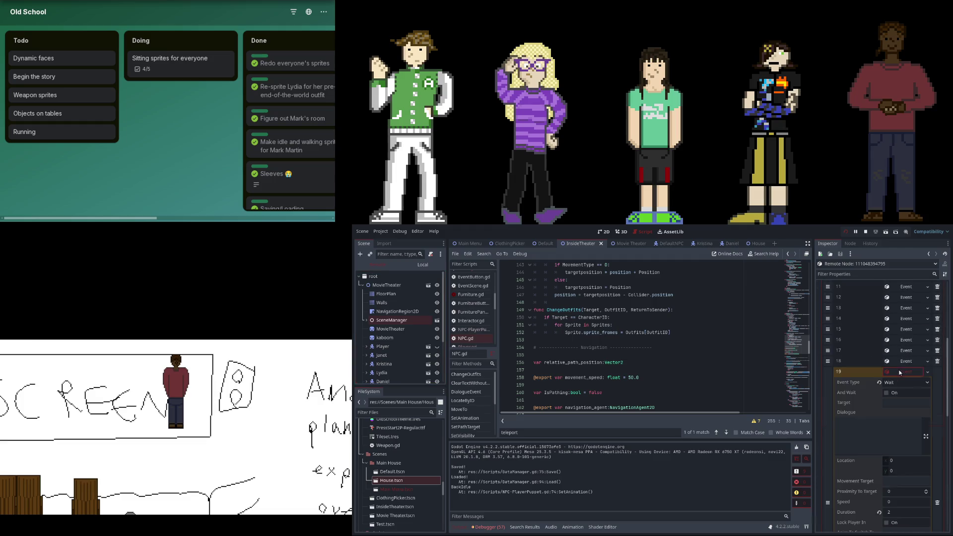
{"action": "left_click", "coordinate": [900, 361]}
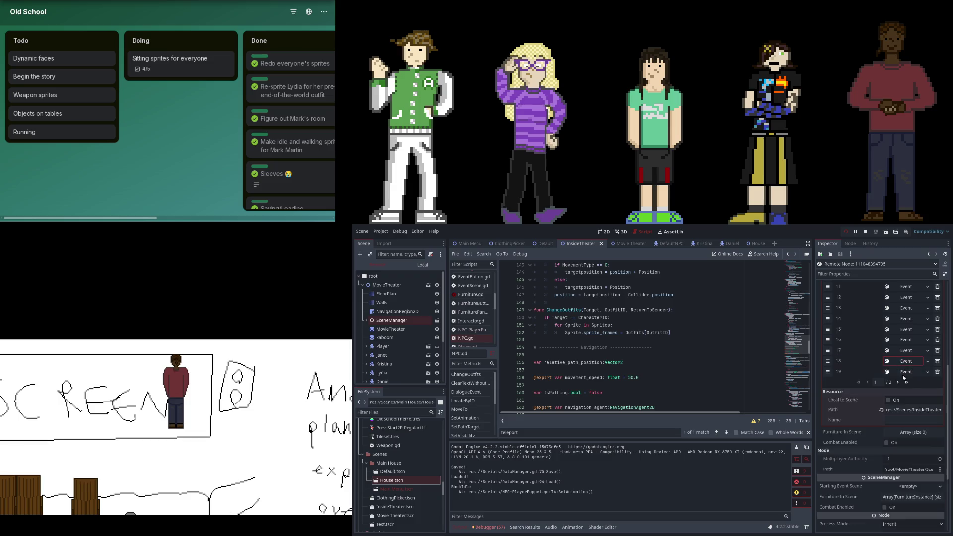
{"action": "left_click", "coordinate": [899, 382]}
{"action": "left_click", "coordinate": [908, 391]}
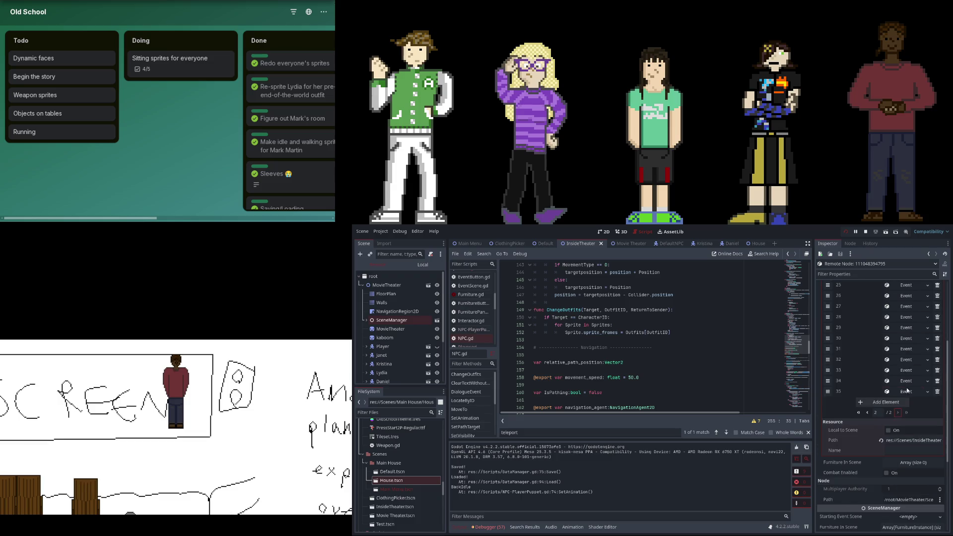
{"action": "left_click", "coordinate": [908, 391]}
{"action": "left_click", "coordinate": [868, 412]}
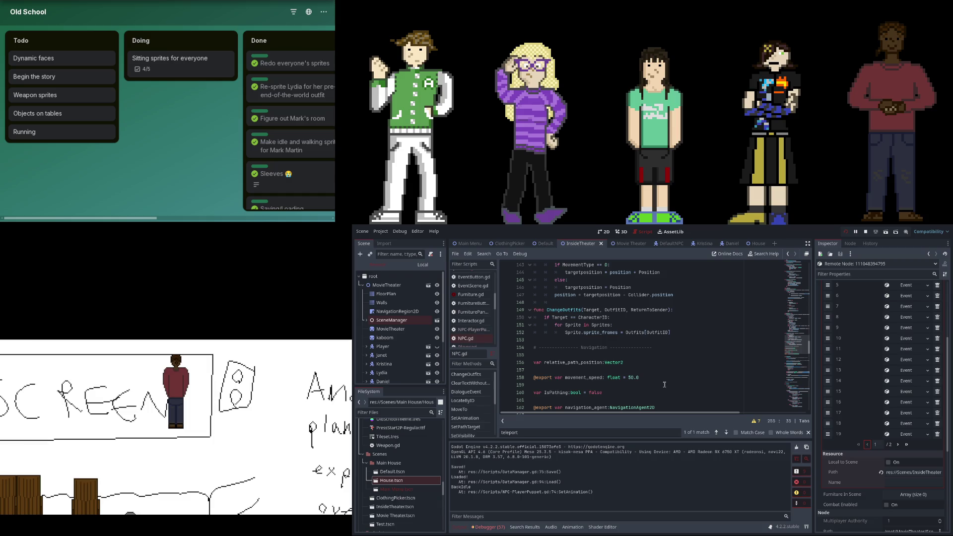
{"action": "scroll", "coordinate": [664, 385], "scroll_direction": "down", "scroll_amount": 9}
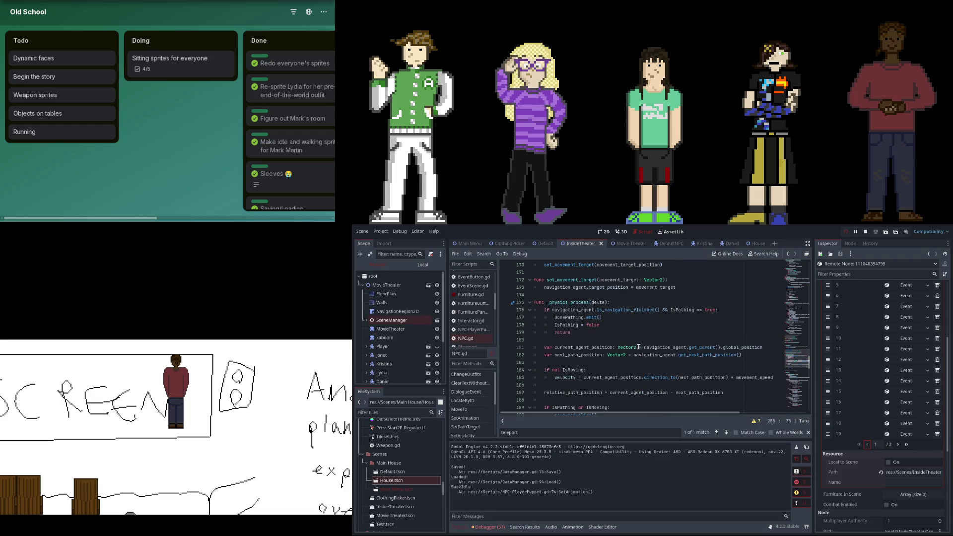
- Prefix the local teleport line 144 with global_position in NPC.gd's Teleport
{"action": "scroll", "coordinate": [639, 347], "scroll_direction": "down", "scroll_amount": 16}
{"action": "scroll", "coordinate": [640, 343], "scroll_direction": "down", "scroll_amount": 9}
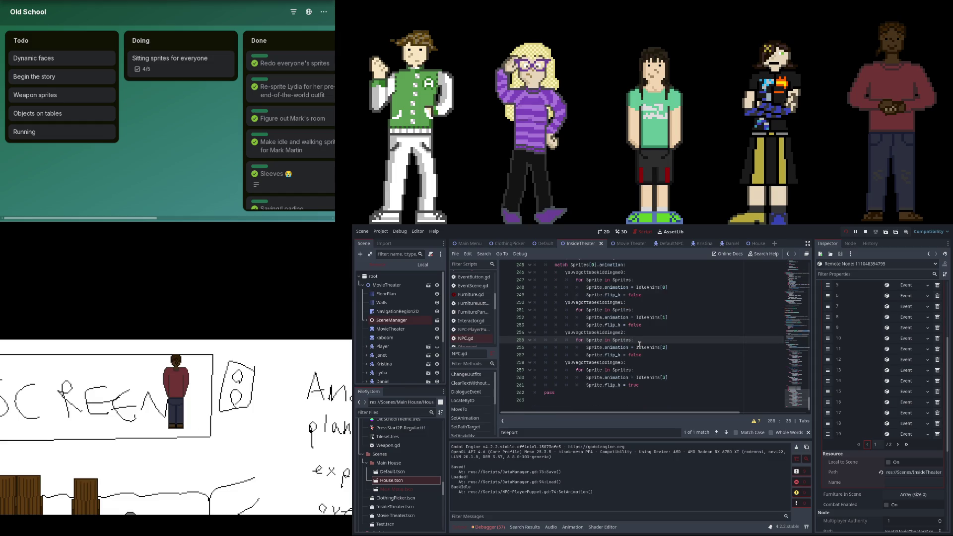
{"action": "scroll", "coordinate": [640, 345], "scroll_direction": "up", "scroll_amount": 10}
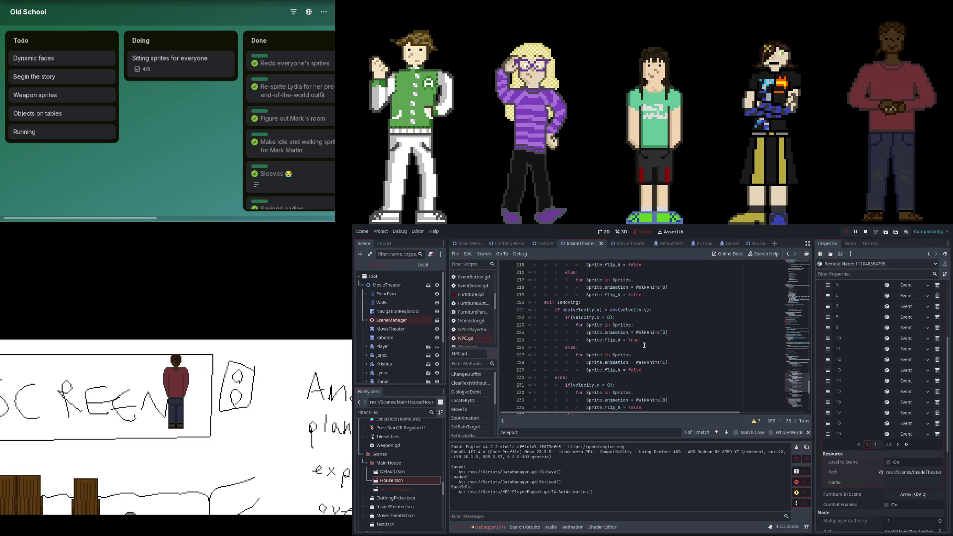
{"action": "scroll", "coordinate": [645, 345], "scroll_direction": "up", "scroll_amount": 18}
{"action": "scroll", "coordinate": [645, 347], "scroll_direction": "up", "scroll_amount": 12}
{"action": "scroll", "coordinate": [645, 348], "scroll_direction": "down", "scroll_amount": 1}
{"action": "scroll", "coordinate": [645, 345], "scroll_direction": "down", "scroll_amount": 2}
{"action": "left_click", "coordinate": [629, 340]}
{"action": "key", "text": "Left"}
{"action": "key", "text": "Left"}
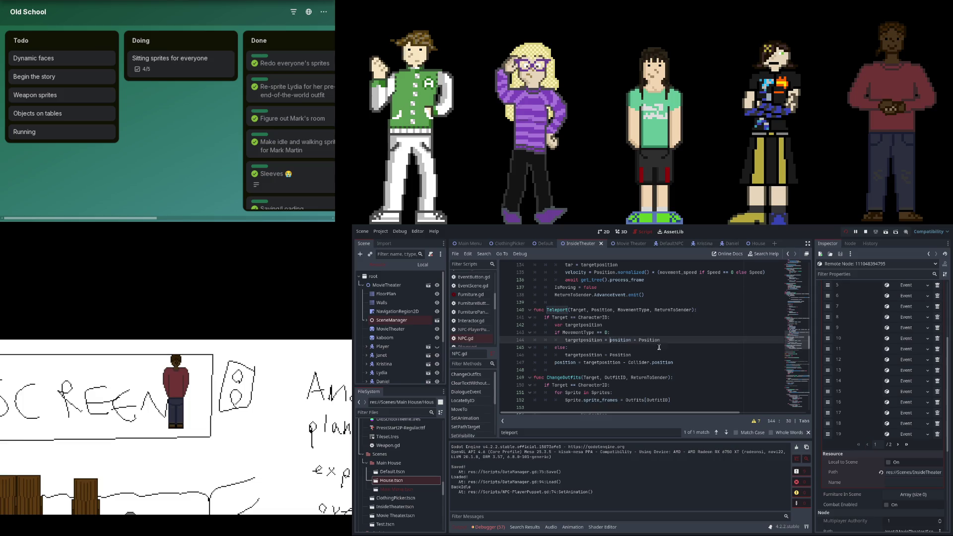
{"action": "type", "text": "glo"}
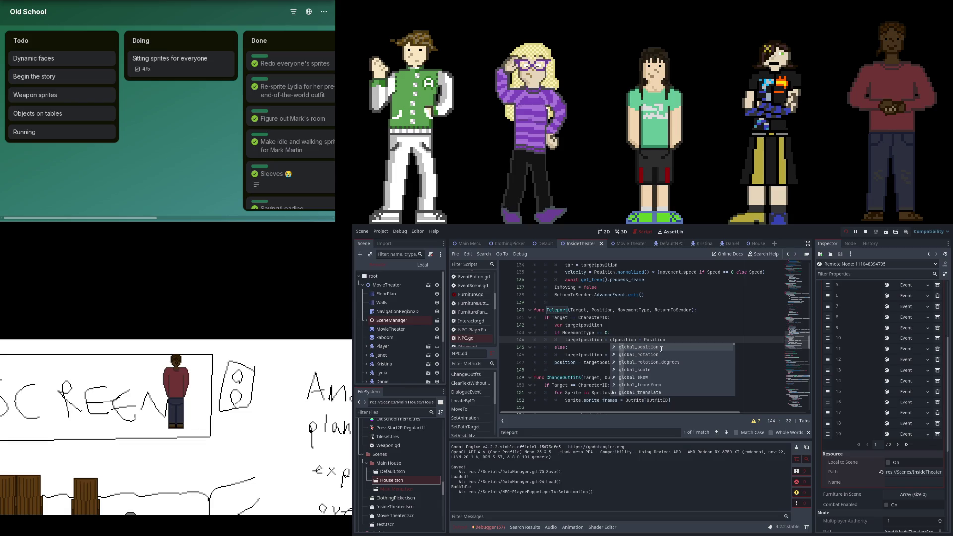
{"action": "key", "text": "Tab"}
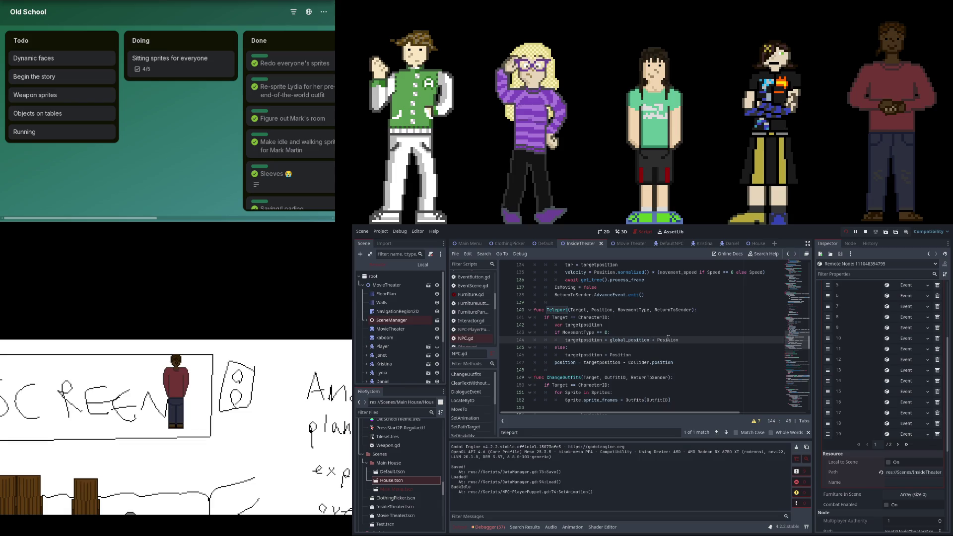
- Rename Teleport's Position parameter to Location and use Location on lines 144 and 146
{"action": "double_click", "coordinate": [593, 310]}
{"action": "type", "text": "Location"}
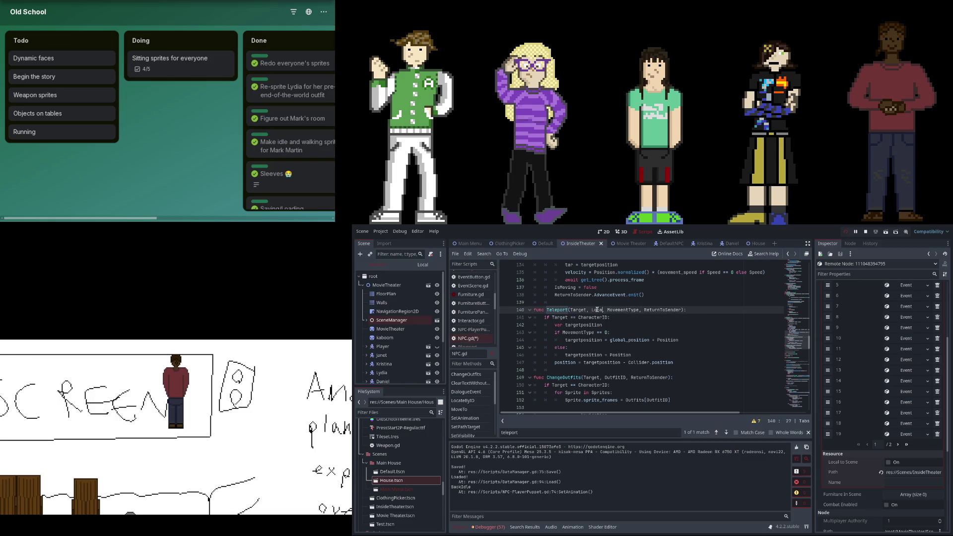
{"action": "double_click", "coordinate": [668, 340]}
{"action": "type", "text": "Location"}
{"action": "double_click", "coordinate": [620, 355]}
{"action": "type", "text": "Location"}
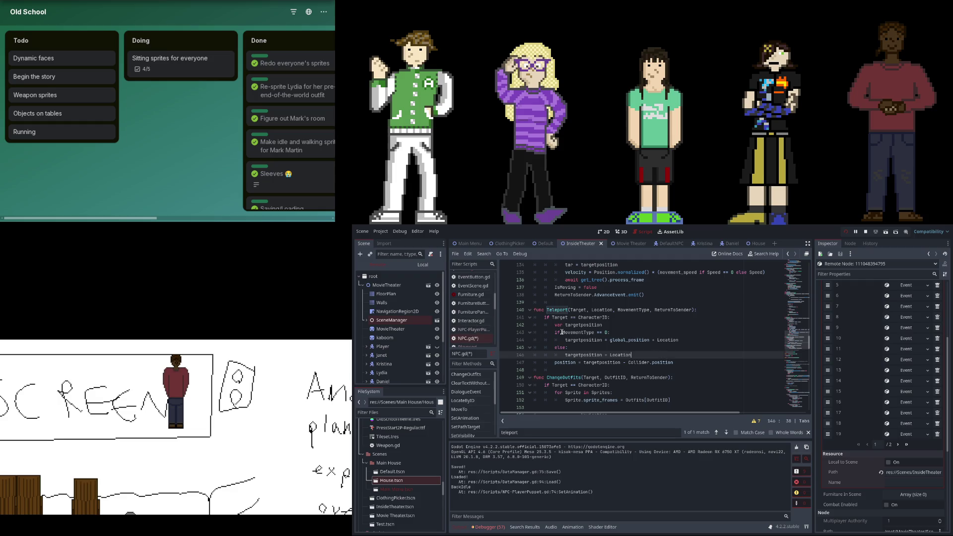
{"action": "scroll", "coordinate": [477, 332], "scroll_direction": "down", "scroll_amount": 1}
- Paste Player.gd's MovementType 1 collider-offset conditional into NPC.gd line 147
{"action": "left_click", "coordinate": [479, 339]}
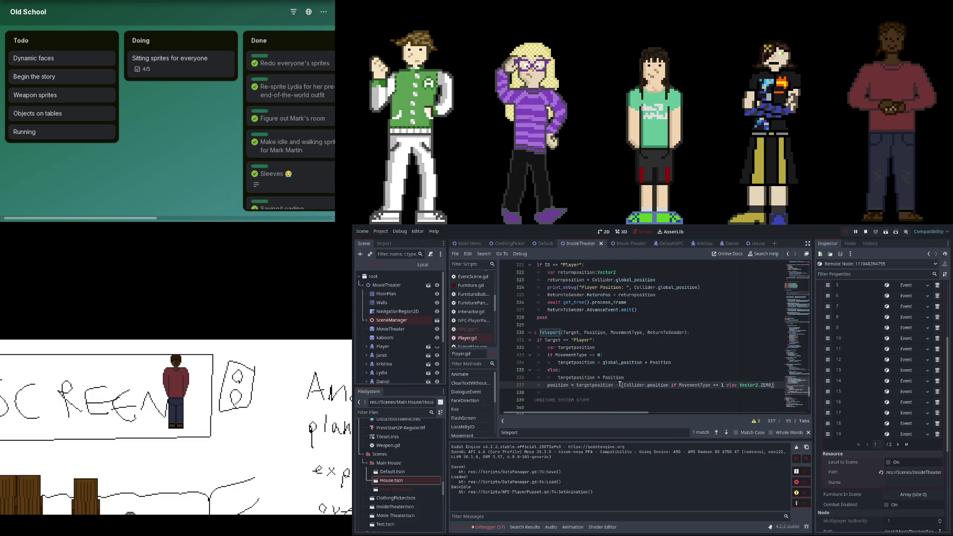
{"action": "key", "text": "End"}
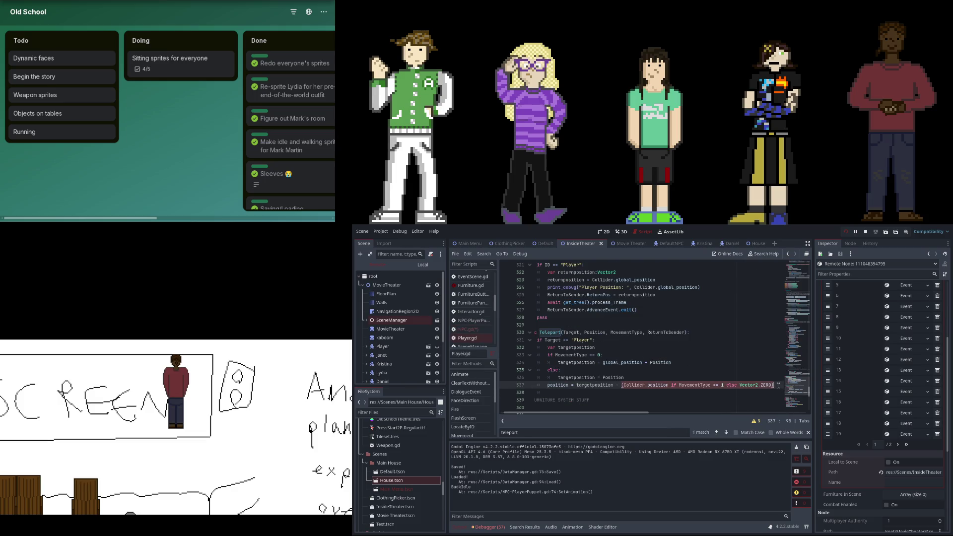
{"action": "left_click", "coordinate": [484, 332]}
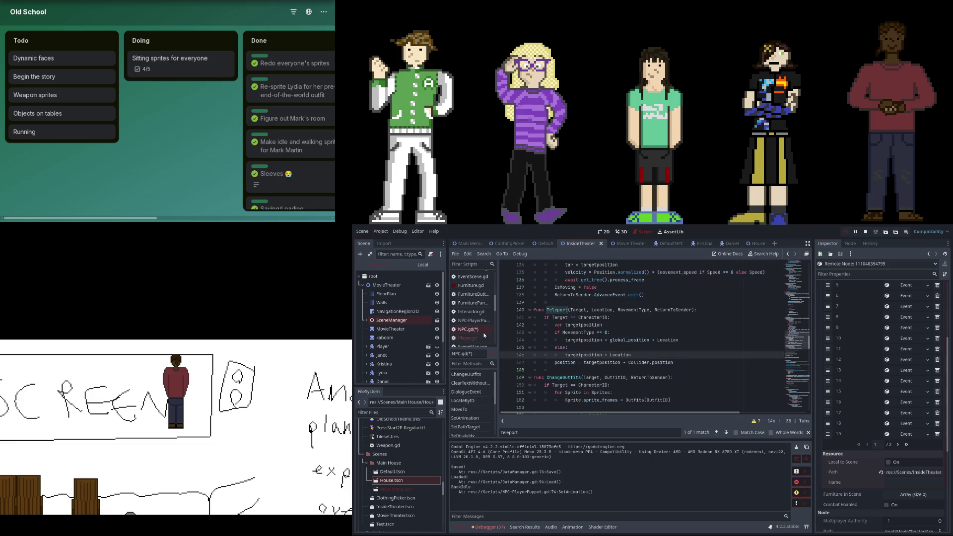
{"action": "double_click", "coordinate": [618, 354]}
{"action": "left_click_drag", "start_coordinate": [628, 363], "coordinate": [674, 363]}
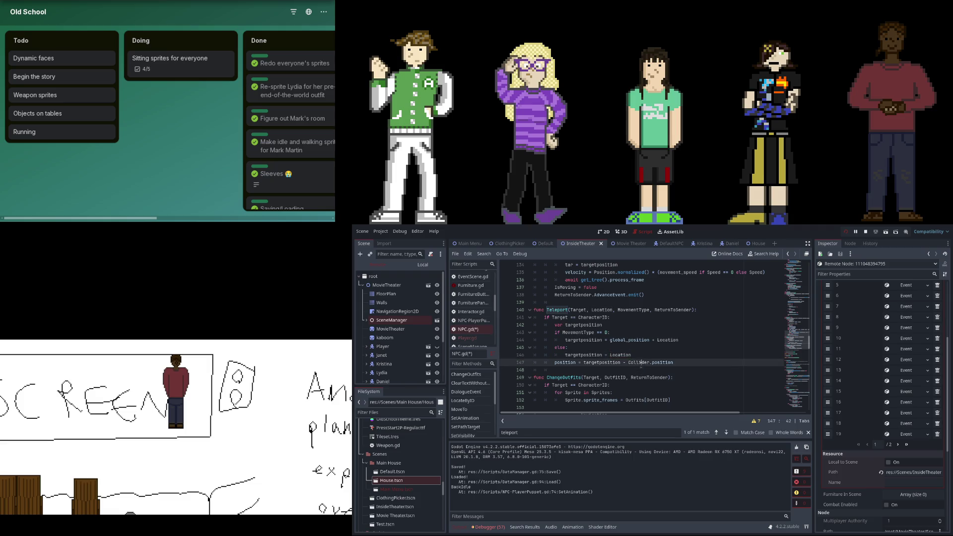
{"action": "type", "text": "(Collider.position if MovementType == 1 else Vector2.ZERO)"}
{"action": "scroll", "coordinate": [656, 364], "scroll_direction": "up", "scroll_amount": 2}
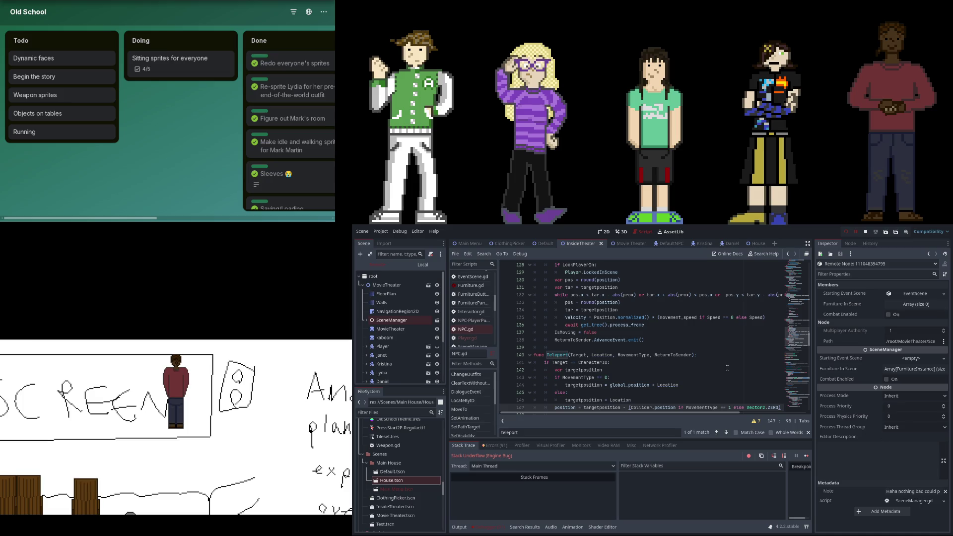
- Stop the running game and relaunch it with F5
{"action": "left_click", "coordinate": [847, 234]}
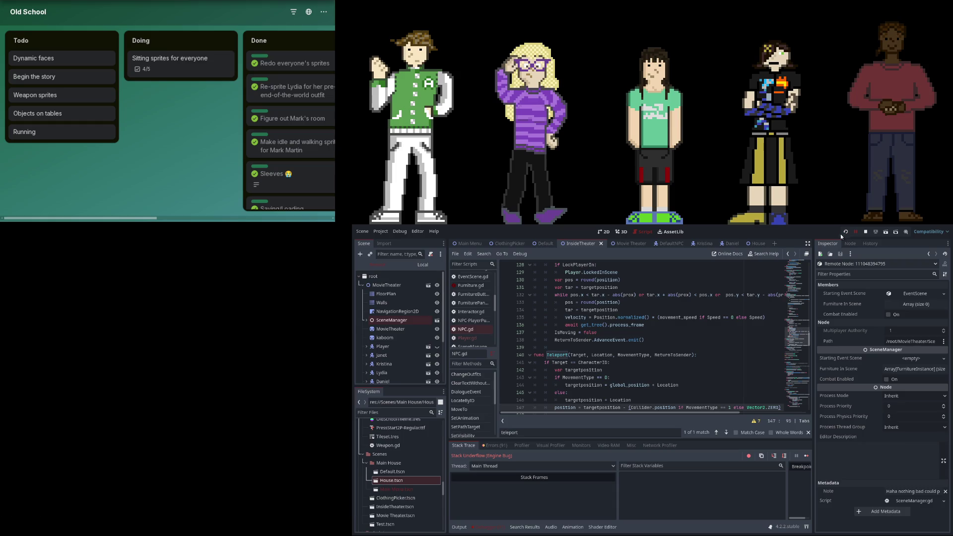
{"action": "key", "text": "F5"}
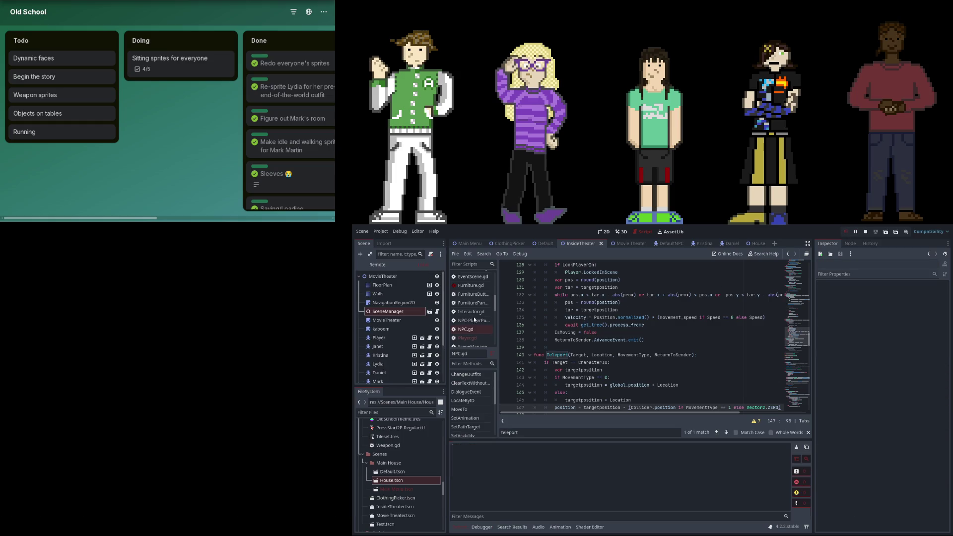
{"action": "scroll", "coordinate": [480, 303], "scroll_direction": "up", "scroll_amount": 3}
- In Event.gd, replace ReturnPos on line 176 with Location, then load the saved game
{"action": "left_click", "coordinate": [480, 299]}
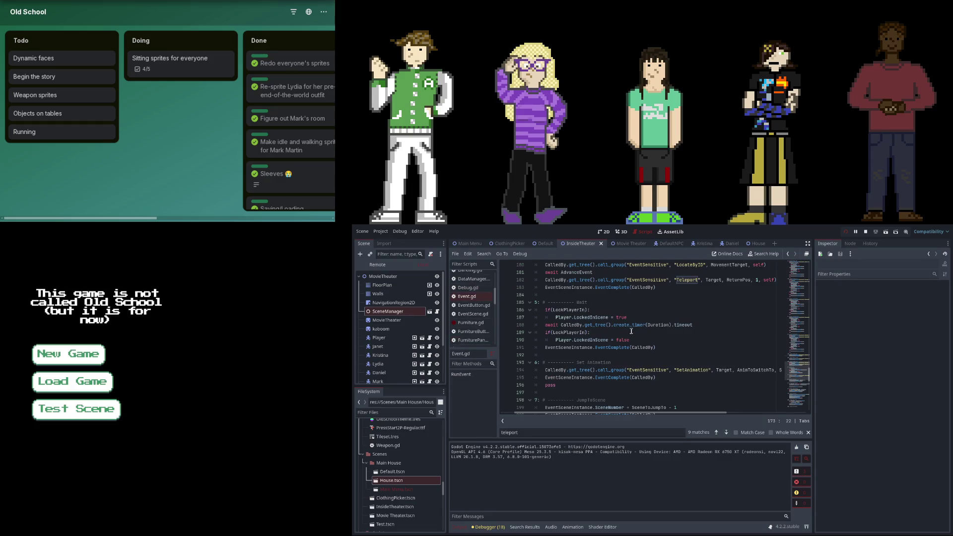
{"action": "scroll", "coordinate": [631, 331], "scroll_direction": "up", "scroll_amount": 2}
{"action": "scroll", "coordinate": [629, 325], "scroll_direction": "up", "scroll_amount": 3}
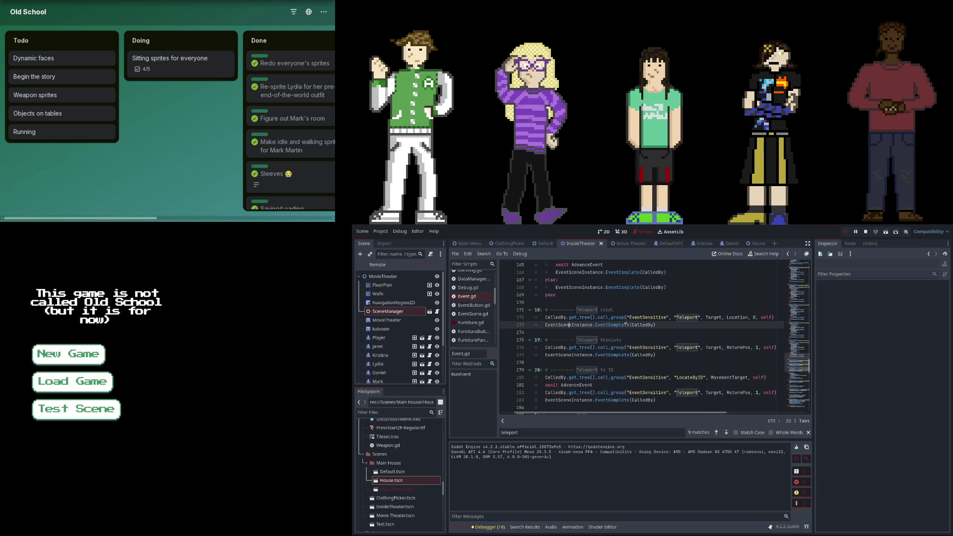
{"action": "double_click", "coordinate": [735, 317]}
{"action": "key", "text": "ctrl+c"}
{"action": "double_click", "coordinate": [740, 348]}
{"action": "key", "text": "ctrl+v"}
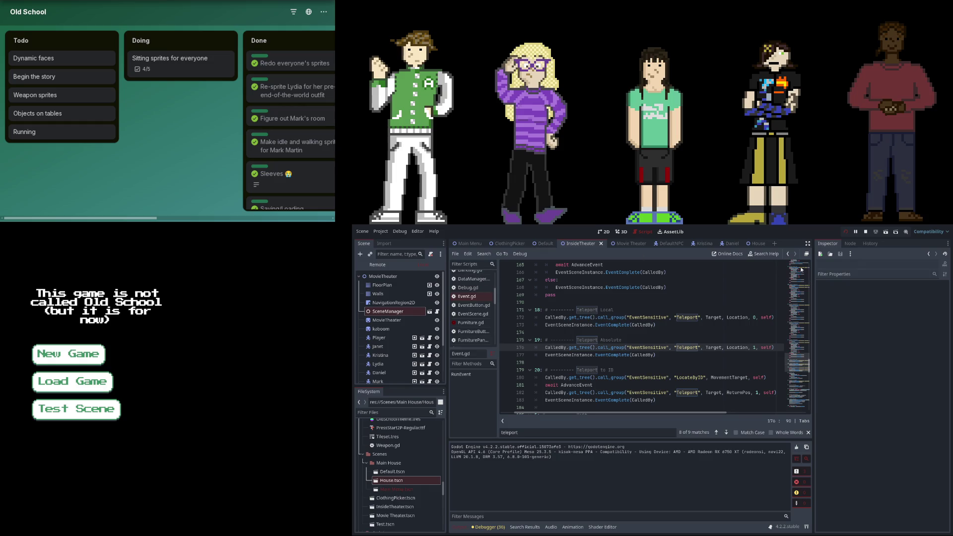
{"action": "left_click", "coordinate": [75, 382]}
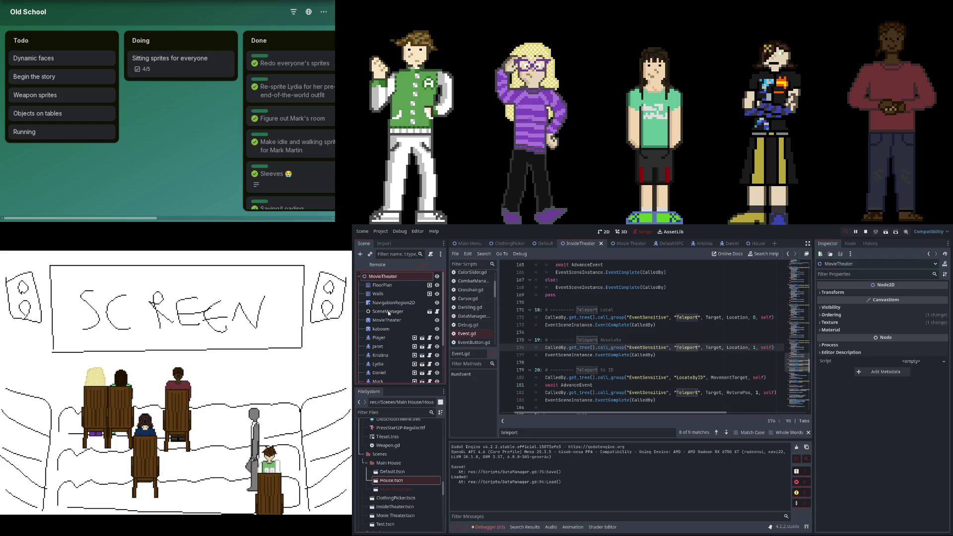
- Set cutscene event 34's movement speed to 25
{"action": "left_click", "coordinate": [896, 445]}
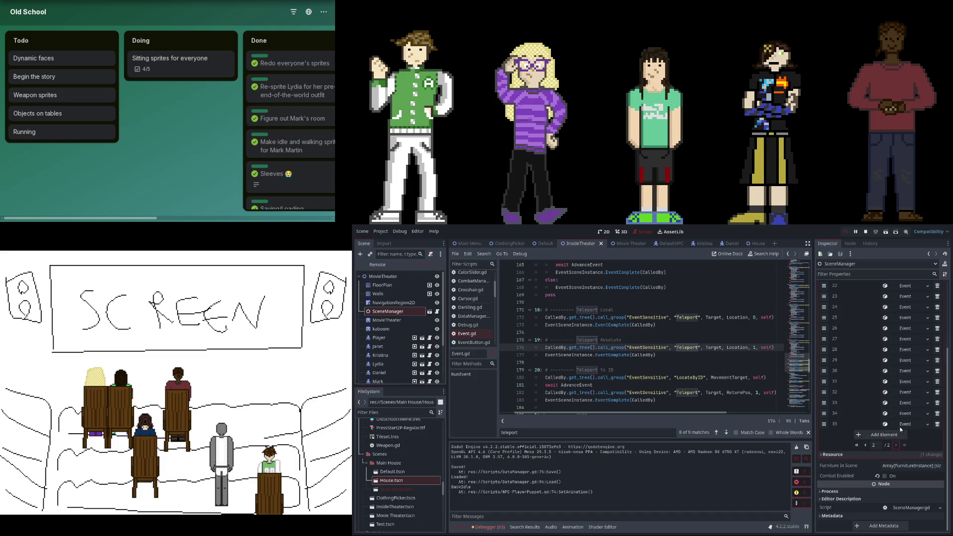
{"action": "left_click", "coordinate": [900, 425]}
{"action": "left_click", "coordinate": [901, 425]}
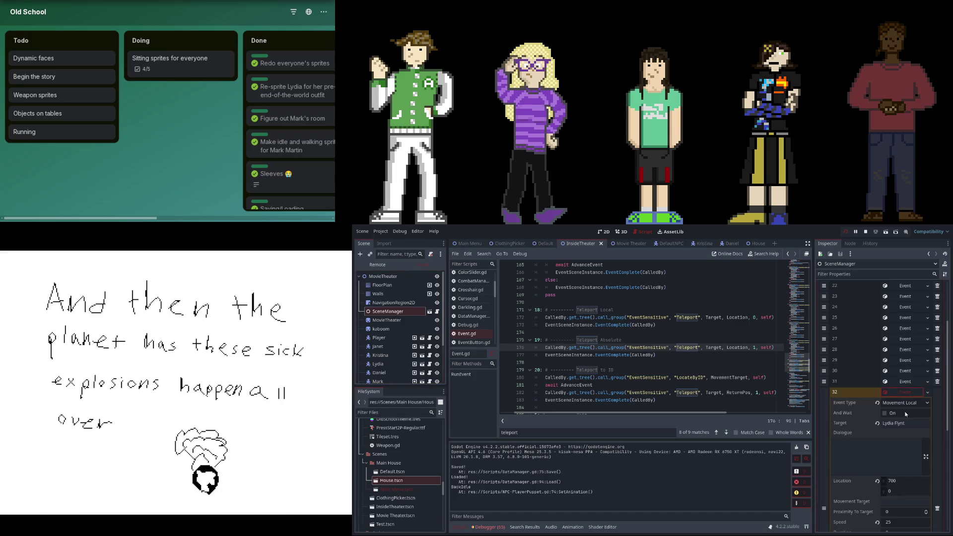
{"action": "left_click", "coordinate": [906, 413]}
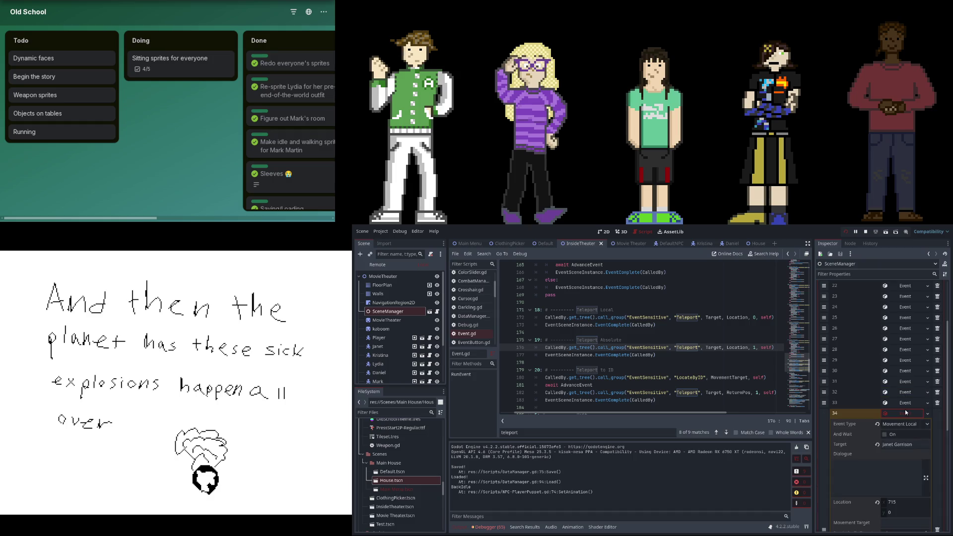
{"action": "scroll", "coordinate": [904, 412], "scroll_direction": "down", "scroll_amount": 3}
{"action": "scroll", "coordinate": [900, 430], "scroll_direction": "down", "scroll_amount": 3}
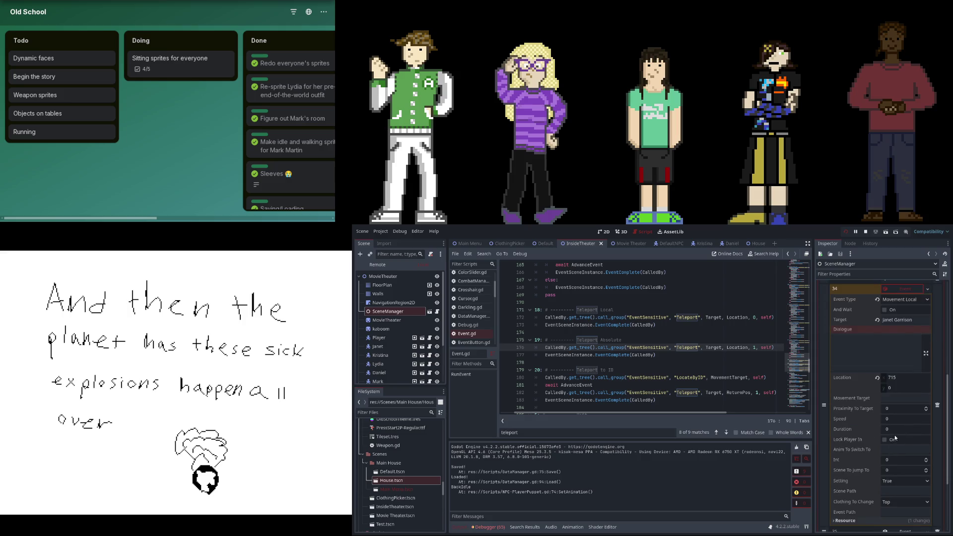
{"action": "type", "text": "25"}
{"action": "key", "text": "Return"}
{"action": "scroll", "coordinate": [898, 419], "scroll_direction": "down", "scroll_amount": 5}
{"action": "left_click", "coordinate": [895, 425]}
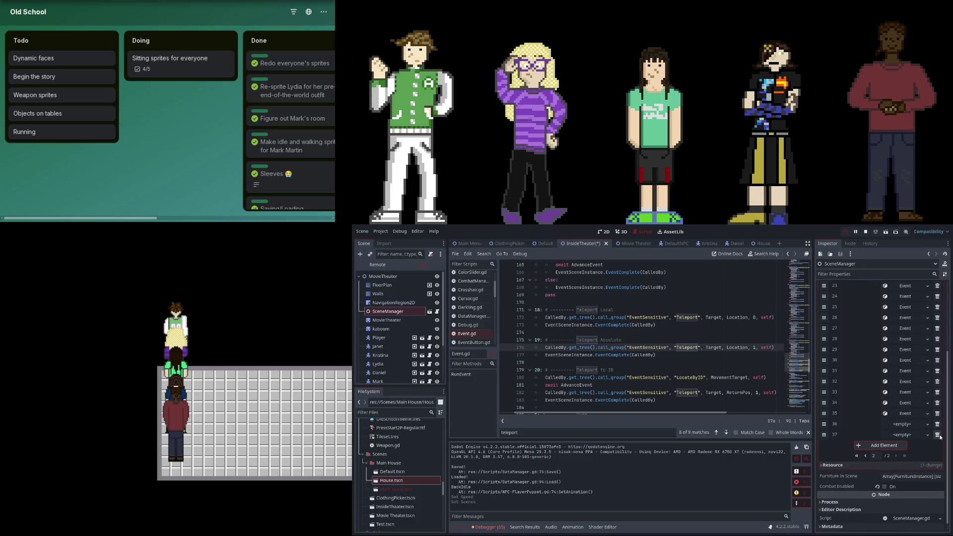
- Delete empty event 37 and make event 36 a Movement Local event targeting Mark Martin
{"action": "left_click", "coordinate": [938, 435]}
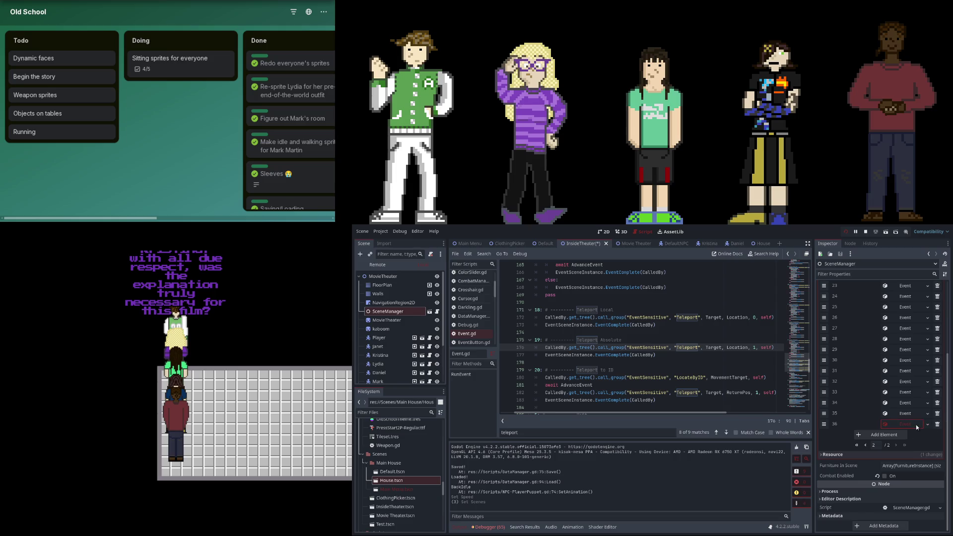
{"action": "left_click", "coordinate": [916, 425]}
{"action": "left_click", "coordinate": [915, 434]}
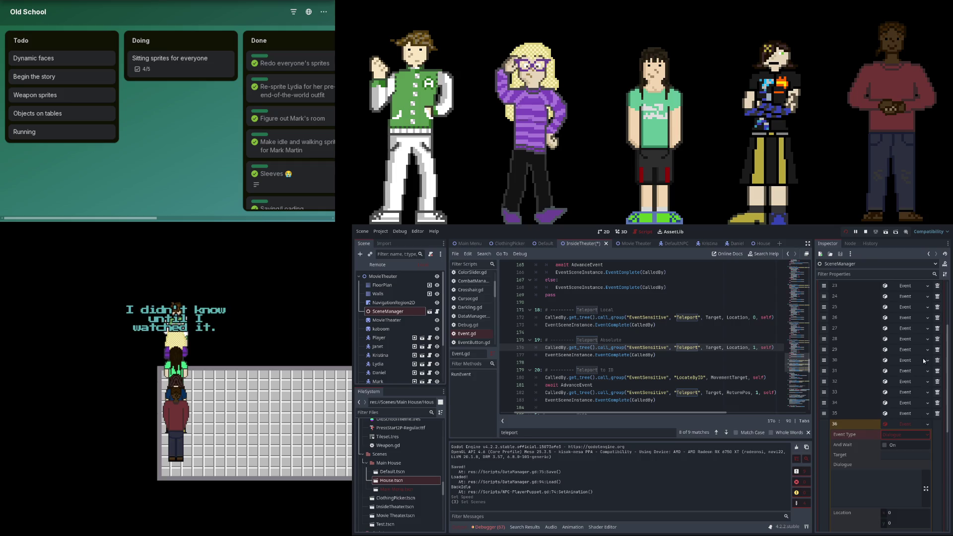
{"action": "scroll", "coordinate": [911, 437], "scroll_direction": "down", "scroll_amount": 1}
{"action": "left_click", "coordinate": [902, 394]}
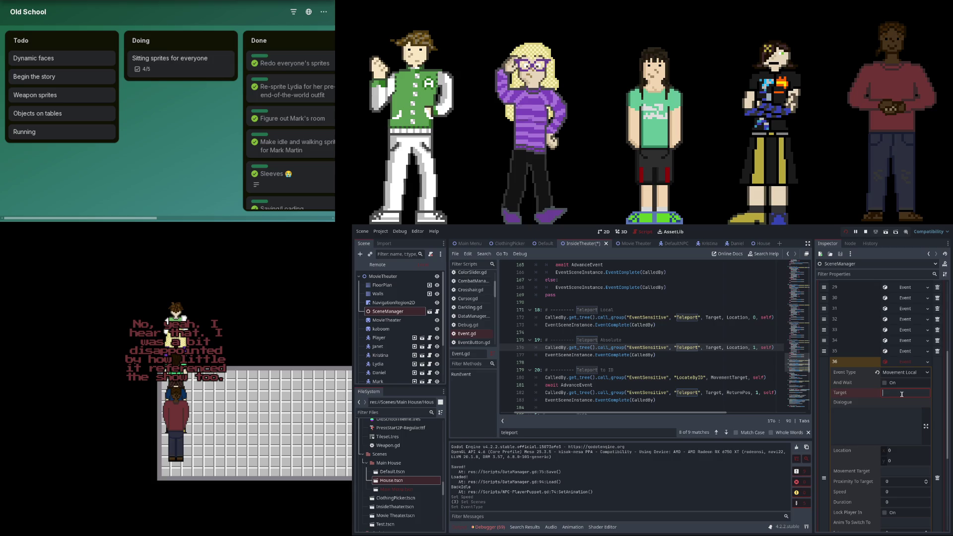
{"action": "type", "text": "Mark Martin"}
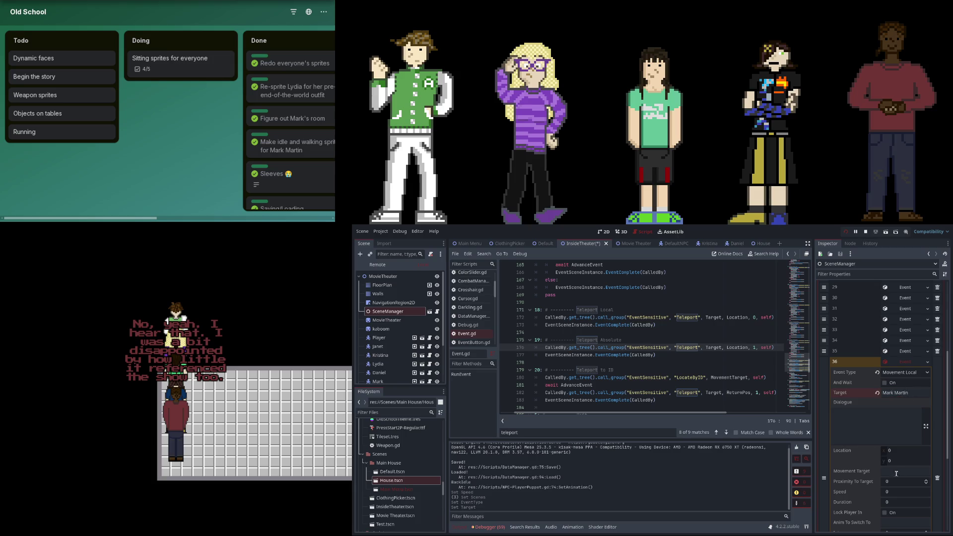
- Set event 36's Location x to 730, checking it against events 32, 34 and 35
{"action": "left_click", "coordinate": [907, 351]}
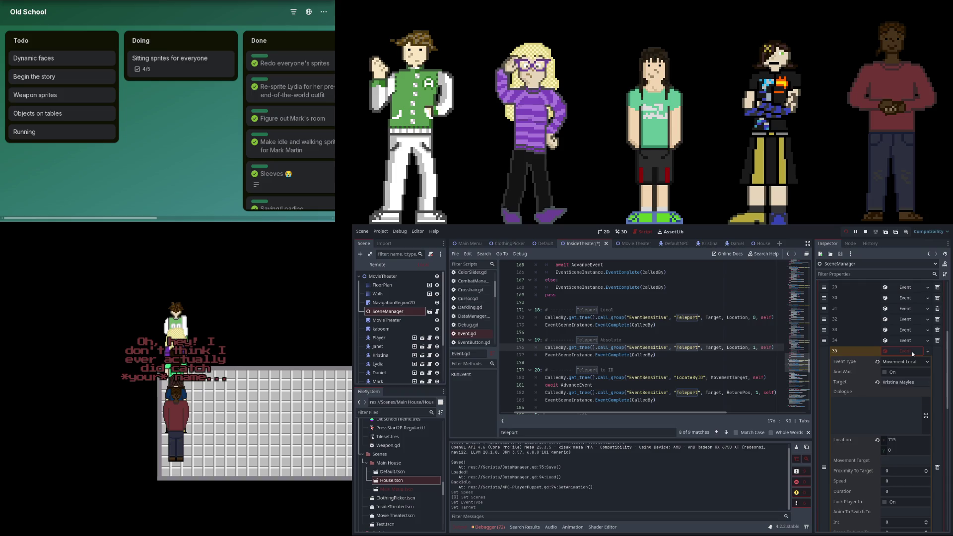
{"action": "left_click", "coordinate": [913, 353]}
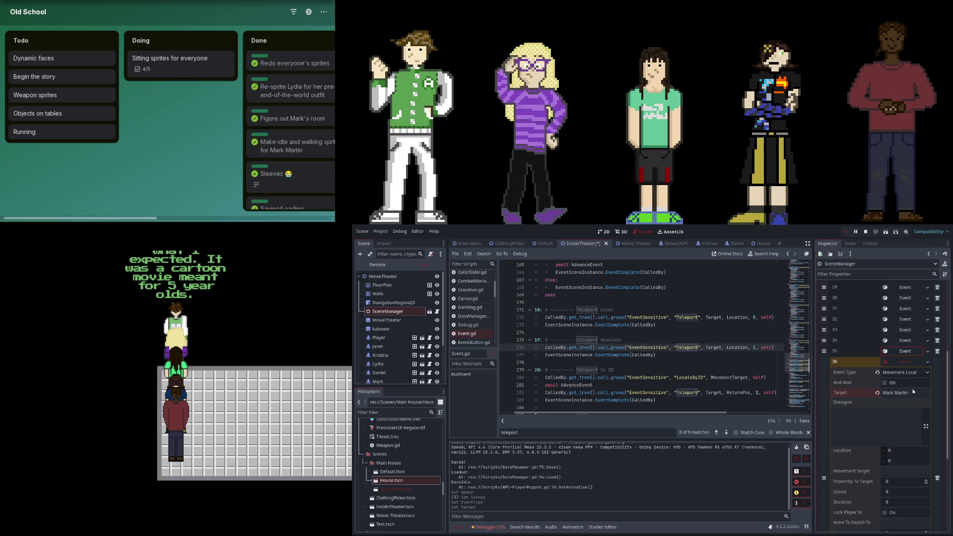
{"action": "scroll", "coordinate": [909, 410], "scroll_direction": "down", "scroll_amount": 2}
{"action": "left_click", "coordinate": [894, 390]}
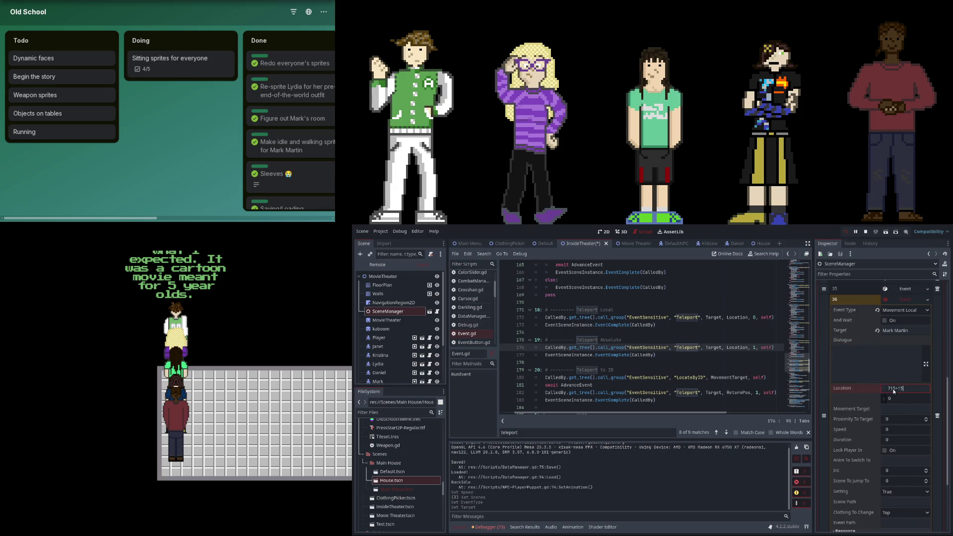
{"action": "key", "text": "Return"}
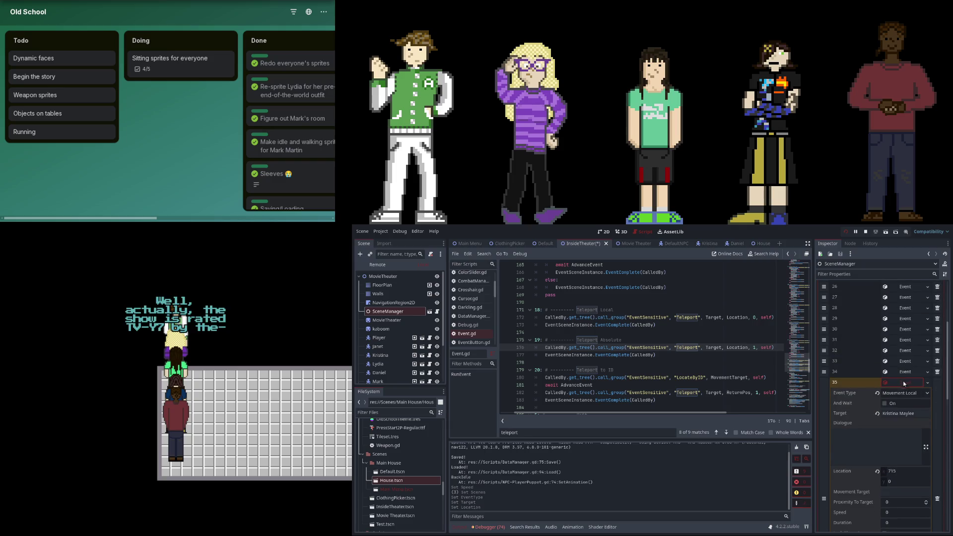
{"action": "left_click", "coordinate": [902, 372]}
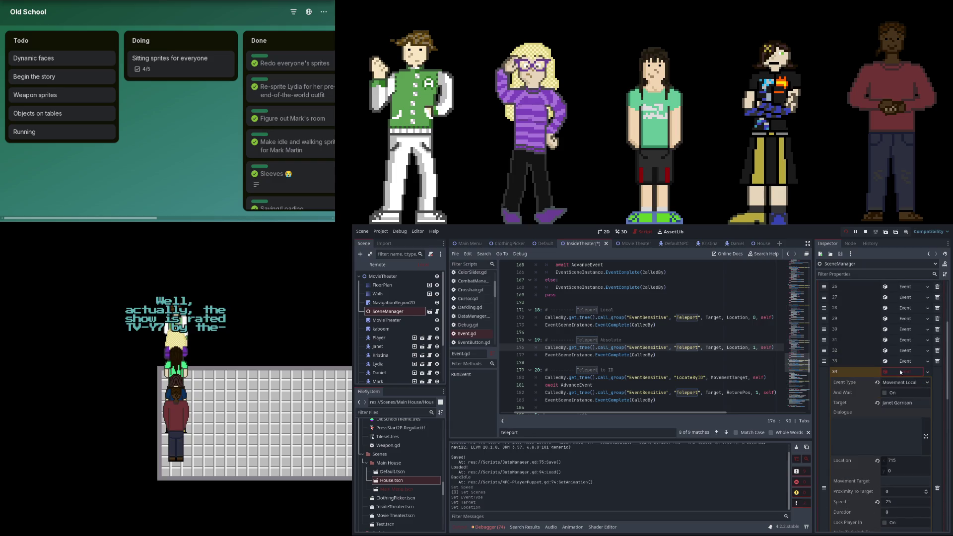
{"action": "left_click", "coordinate": [905, 350]}
{"action": "left_click", "coordinate": [904, 350]}
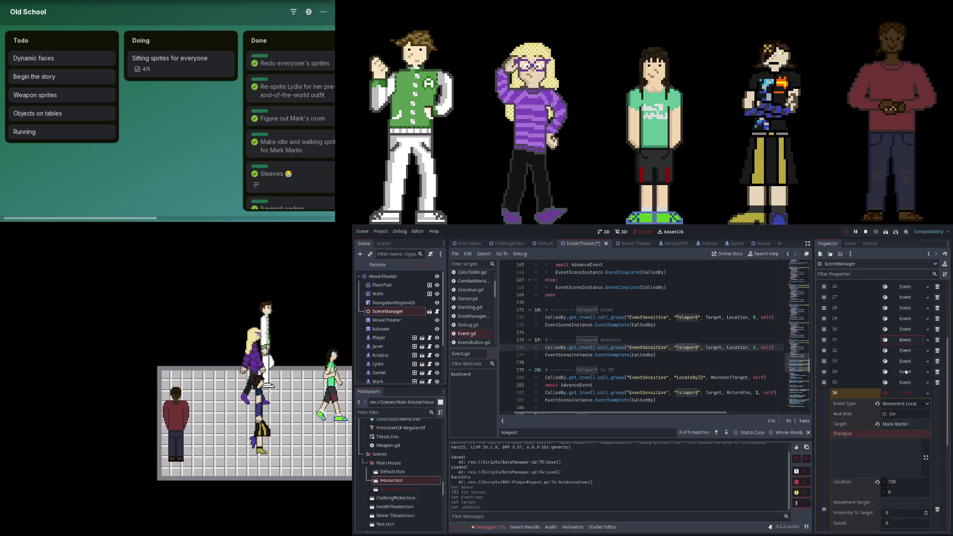
{"action": "left_click", "coordinate": [904, 383]}
{"action": "left_click", "coordinate": [903, 383]}
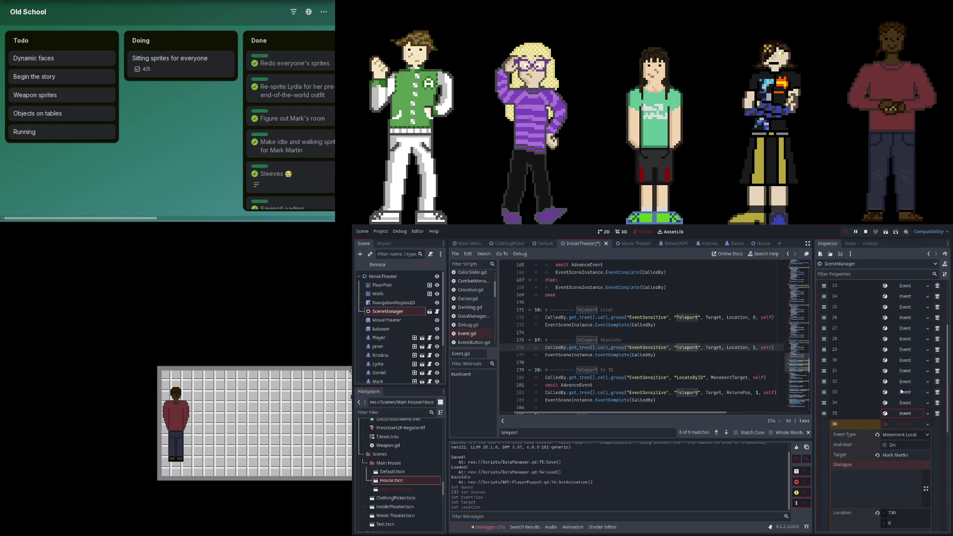
{"action": "left_click", "coordinate": [902, 423]}
- Change event 32's target to Janet Garrison
{"action": "left_click", "coordinate": [903, 371]}
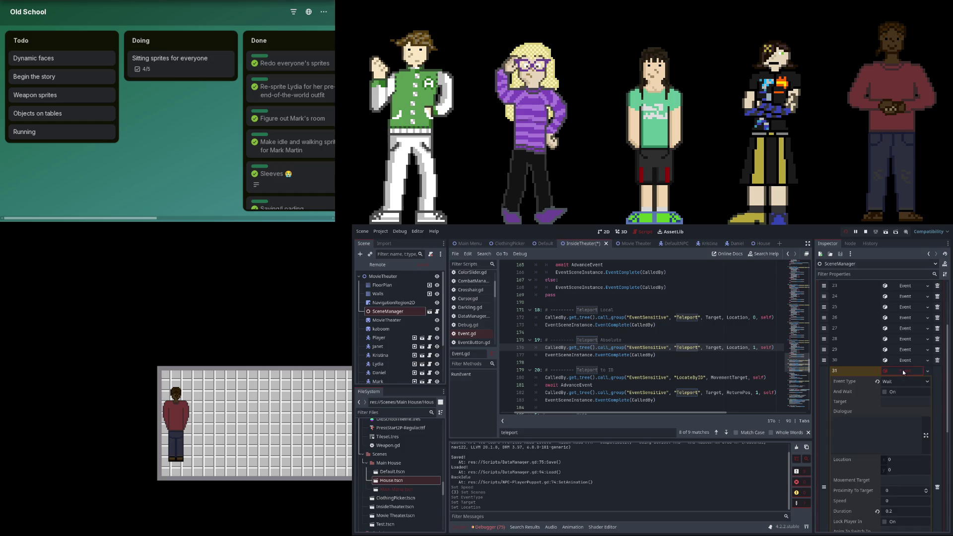
{"action": "left_click", "coordinate": [907, 360]}
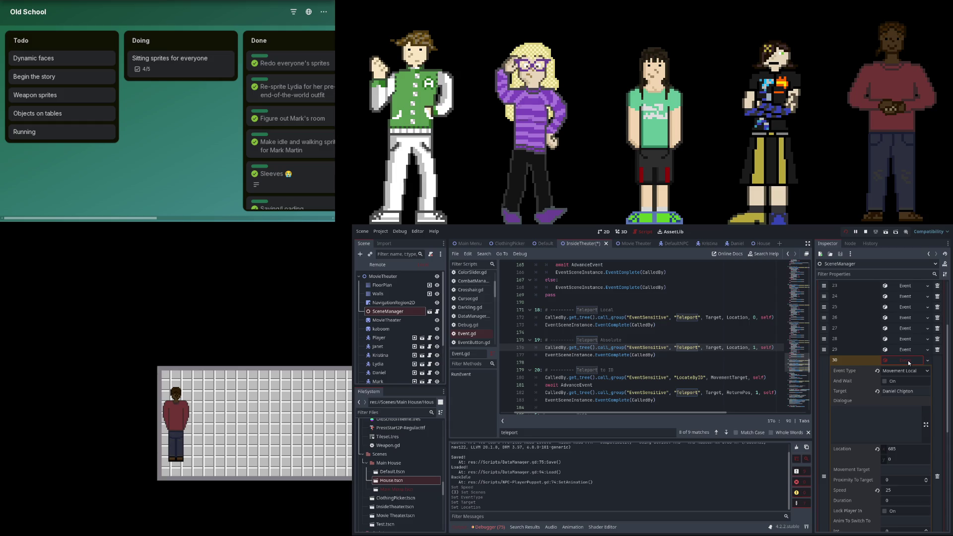
{"action": "left_click", "coordinate": [908, 360]}
{"action": "left_click", "coordinate": [910, 380]}
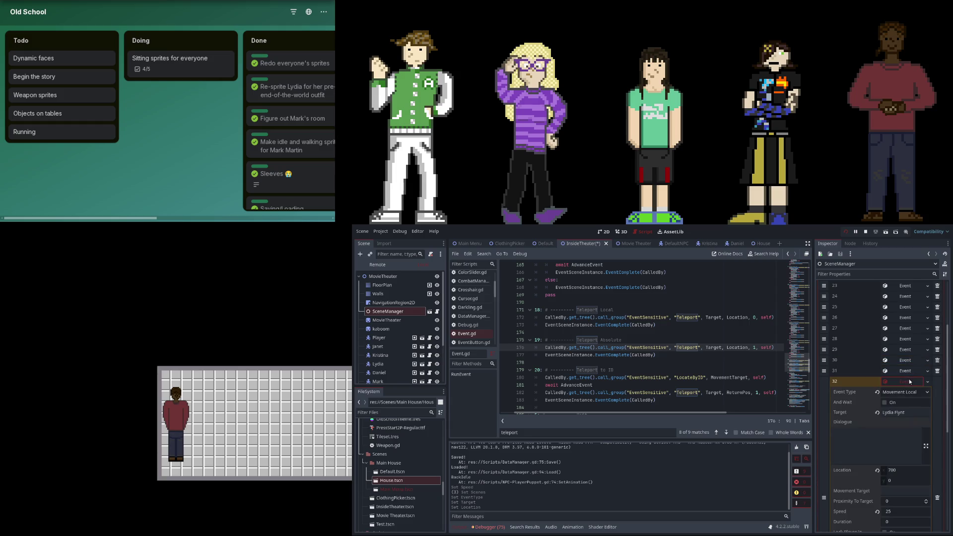
{"action": "left_click", "coordinate": [918, 412]}
{"action": "type", "text": "Janet Garr"}
{"action": "type", "text": "ison"}
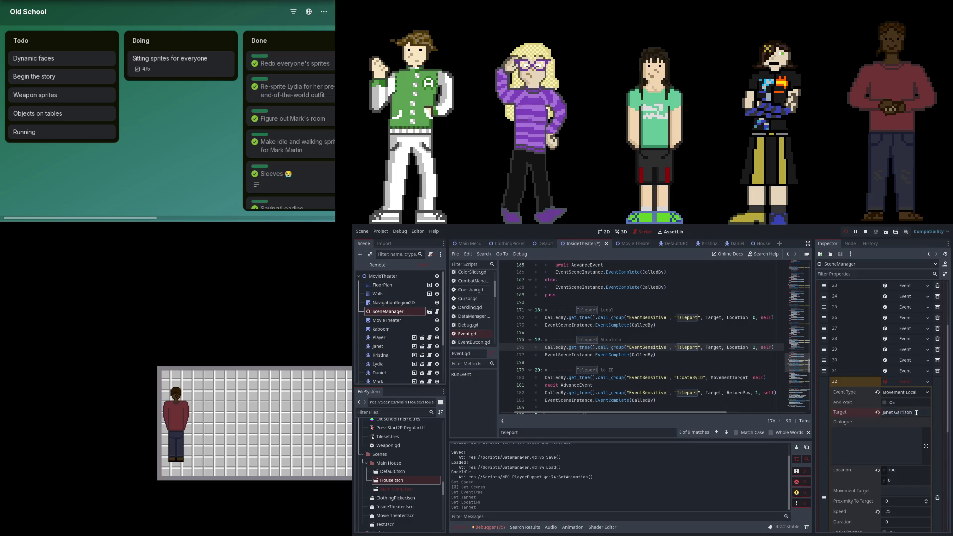
- Retarget event 33 to Kristina Maylee and event 35 to Lydia Flynt
{"action": "left_click", "coordinate": [908, 392]}
{"action": "left_click", "coordinate": [904, 401]}
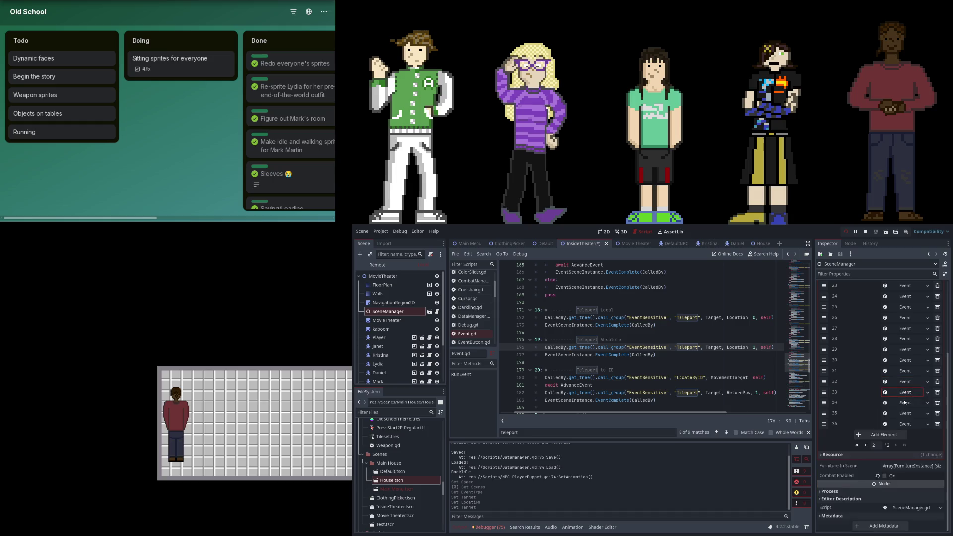
{"action": "left_click", "coordinate": [905, 401]}
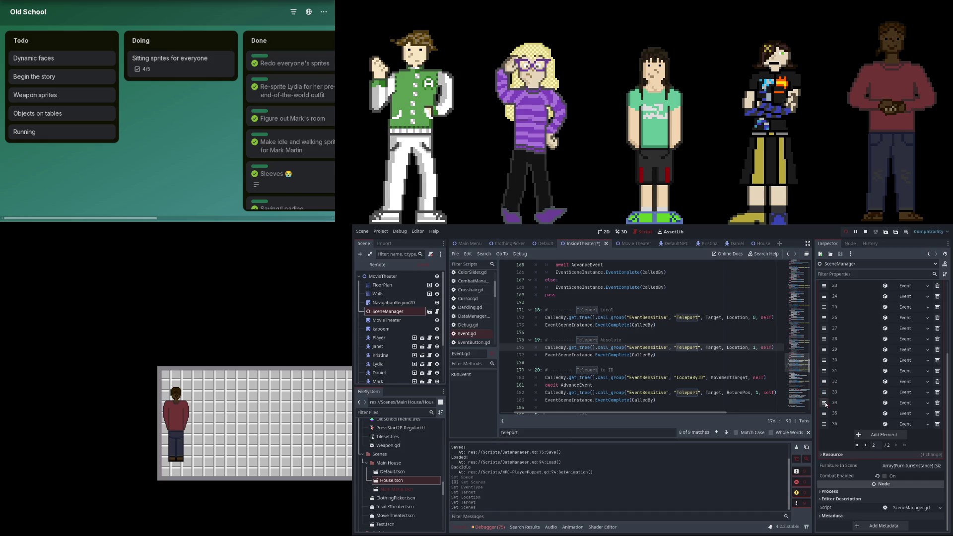
{"action": "left_click", "coordinate": [903, 393]}
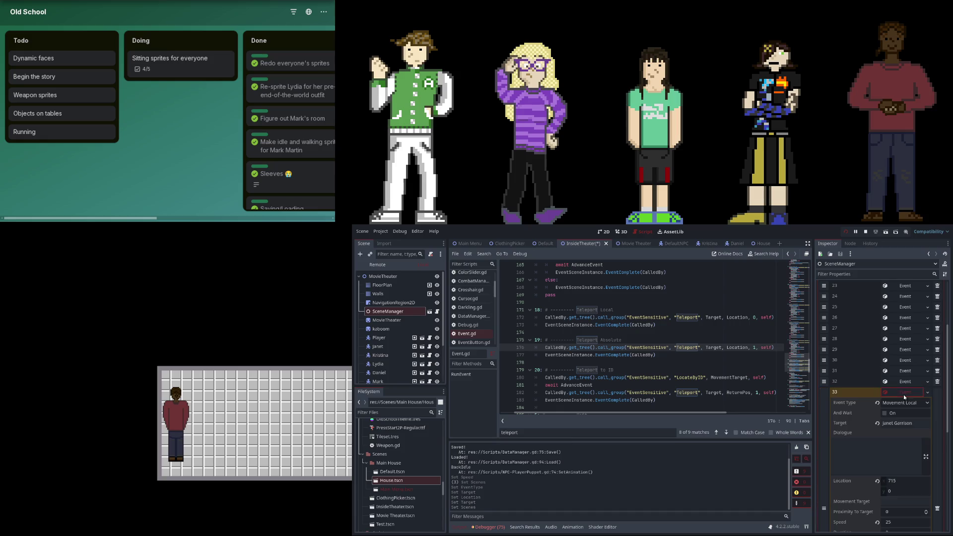
{"action": "triple_click", "coordinate": [899, 422]}
{"action": "type", "text": "Kristina Mayle"}
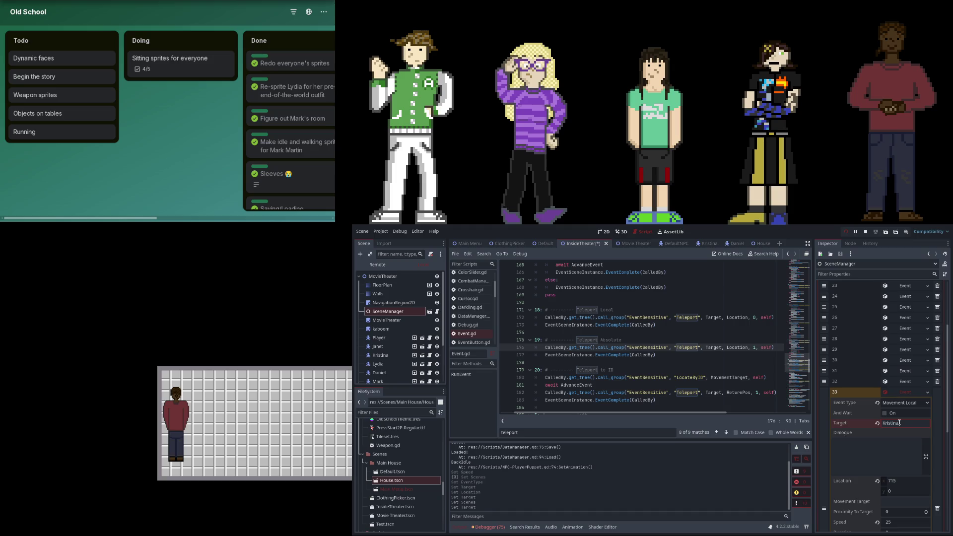
{"action": "type", "text": "e"}
{"action": "key", "text": "Return"}
{"action": "left_click", "coordinate": [922, 393]}
{"action": "left_click", "coordinate": [904, 413]}
{"action": "key", "text": "ctrl+a"}
{"action": "type", "text": "Lydia Flynt"}
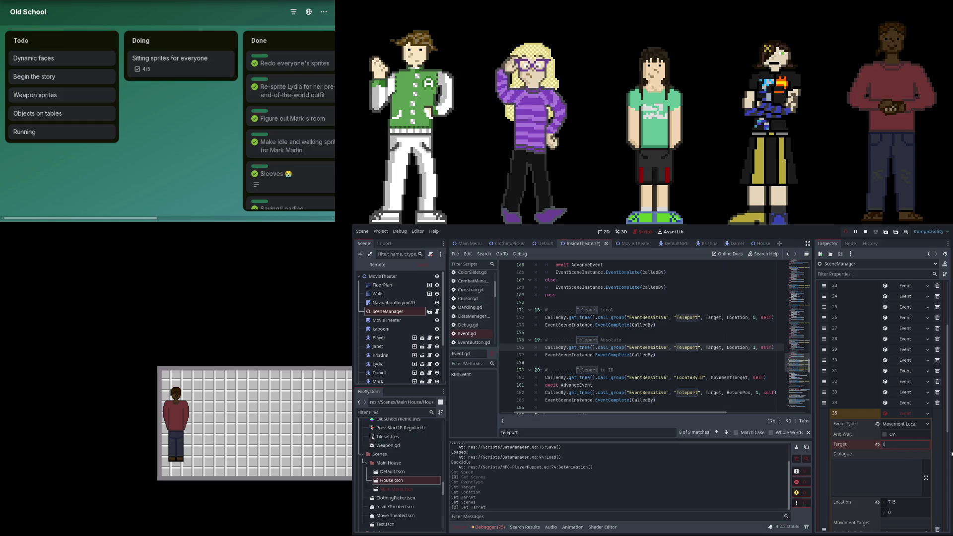
{"action": "key", "text": "Return"}
- Add event 37 as a Set Visibility event targeting Player, then relaunch the game
{"action": "left_click", "coordinate": [901, 415]}
{"action": "left_click", "coordinate": [907, 424]}
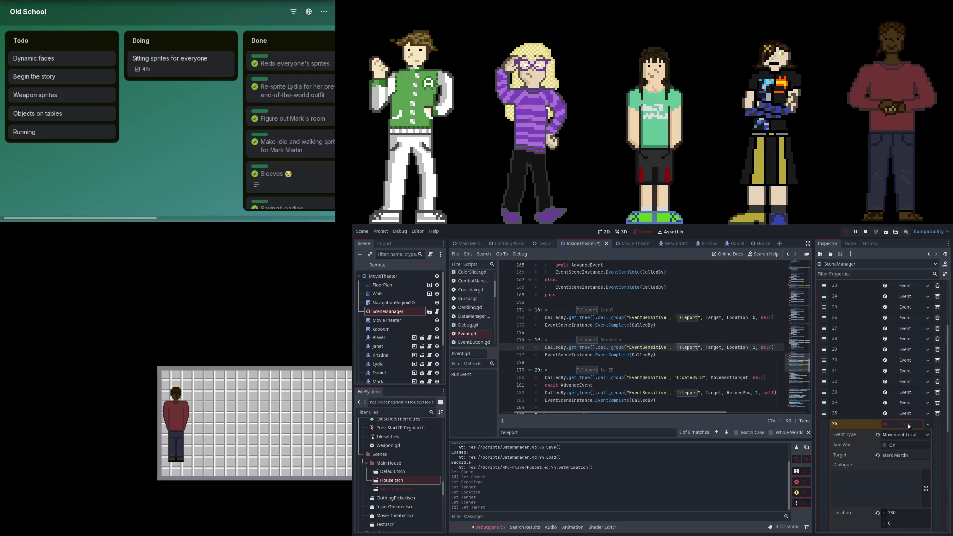
{"action": "left_click", "coordinate": [908, 424]}
{"action": "left_click", "coordinate": [901, 435]}
{"action": "left_click", "coordinate": [900, 445]}
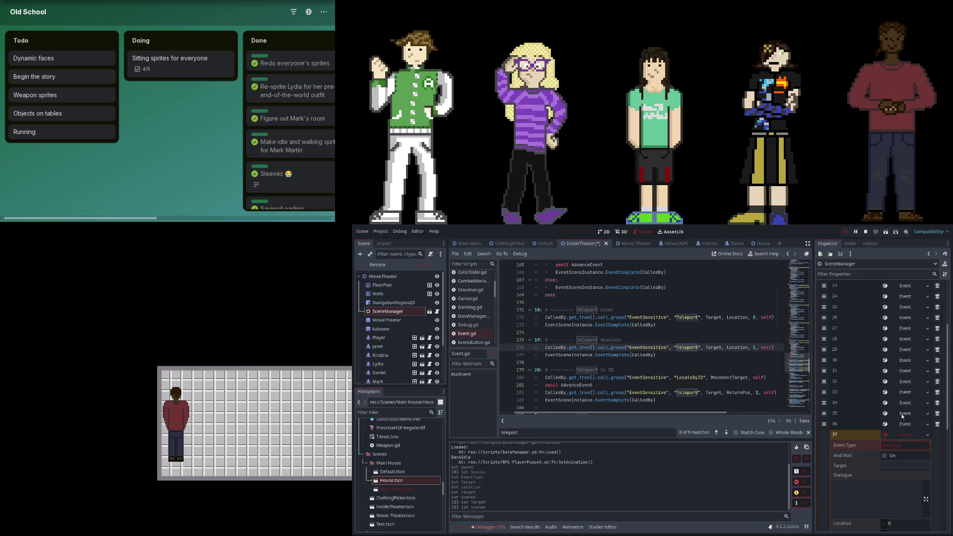
{"action": "left_click", "coordinate": [914, 485]}
{"action": "left_click", "coordinate": [901, 466]}
{"action": "type", "text": "Player"}
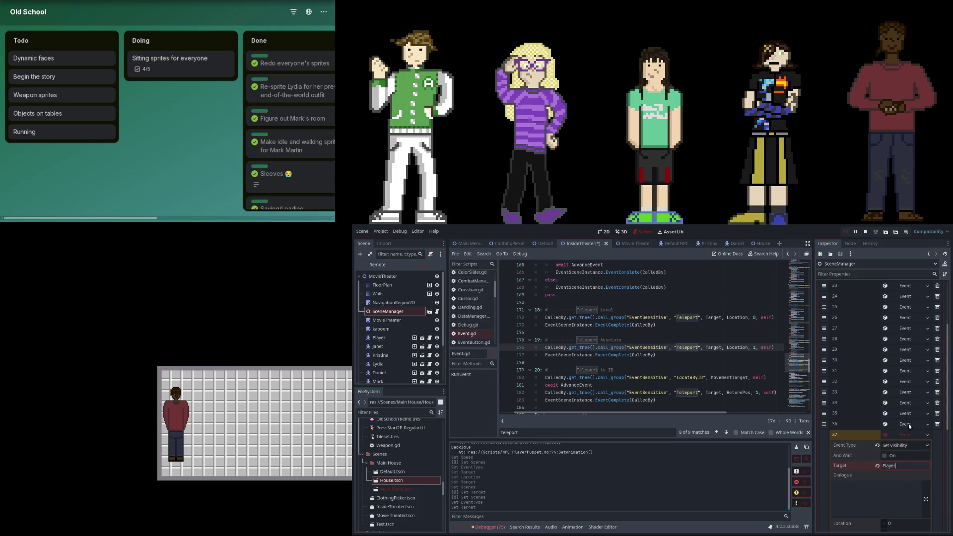
{"action": "left_click", "coordinate": [846, 232]}
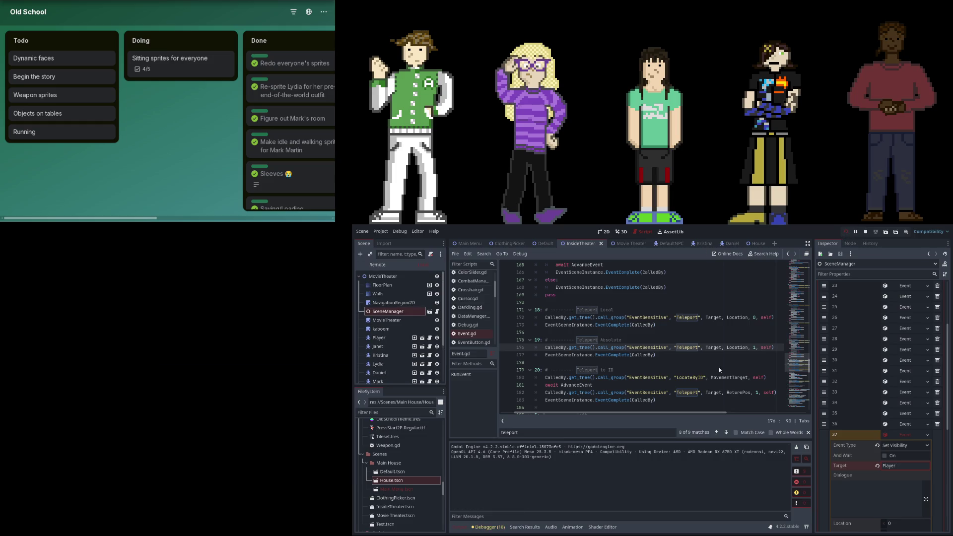
{"action": "left_click", "coordinate": [918, 433]}
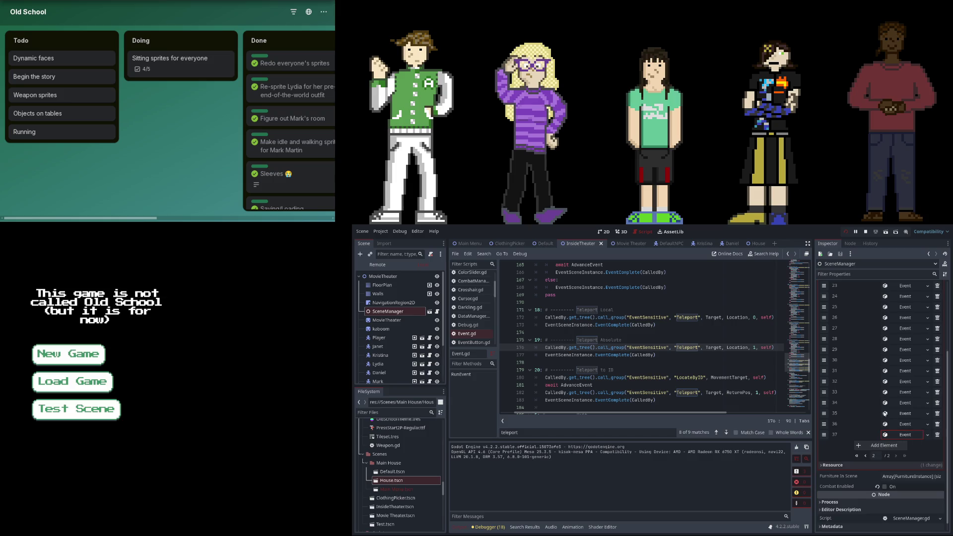
- Expand and review the settings of events 29 through 33 in the Scenes list
{"action": "left_click", "coordinate": [826, 381]}
{"action": "left_click", "coordinate": [905, 391]}
{"action": "left_click", "coordinate": [904, 394]}
{"action": "left_click", "coordinate": [900, 370]}
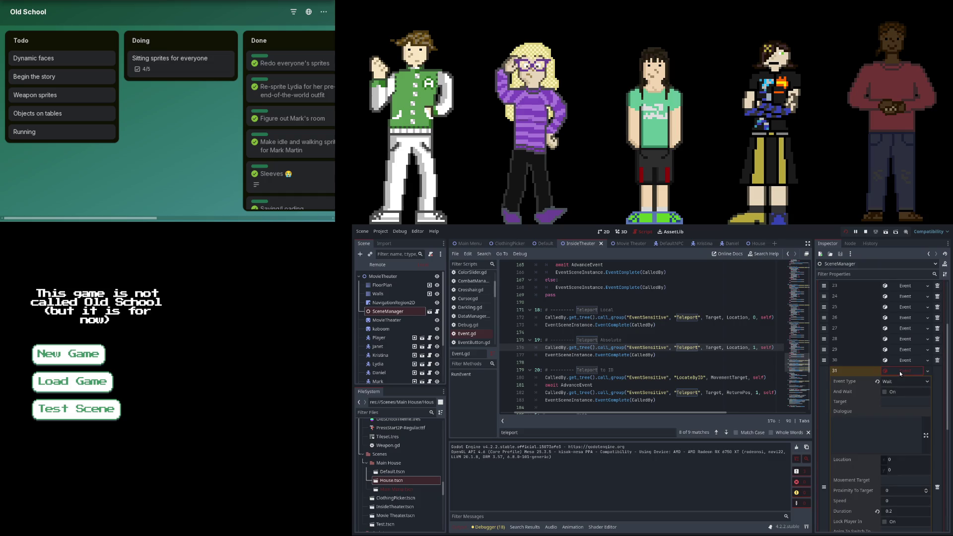
{"action": "left_click", "coordinate": [899, 371]}
{"action": "left_click", "coordinate": [899, 359]}
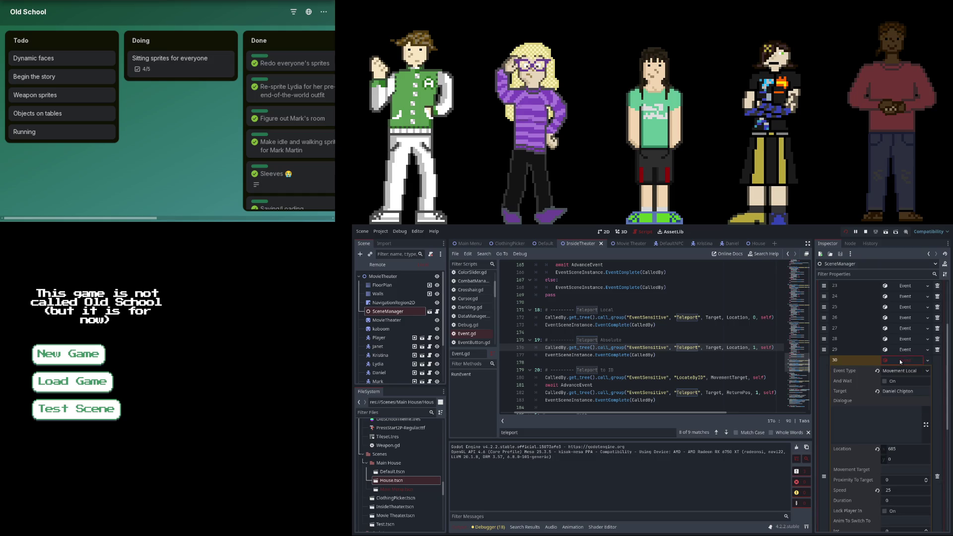
{"action": "left_click", "coordinate": [899, 359]}
{"action": "left_click", "coordinate": [902, 350]}
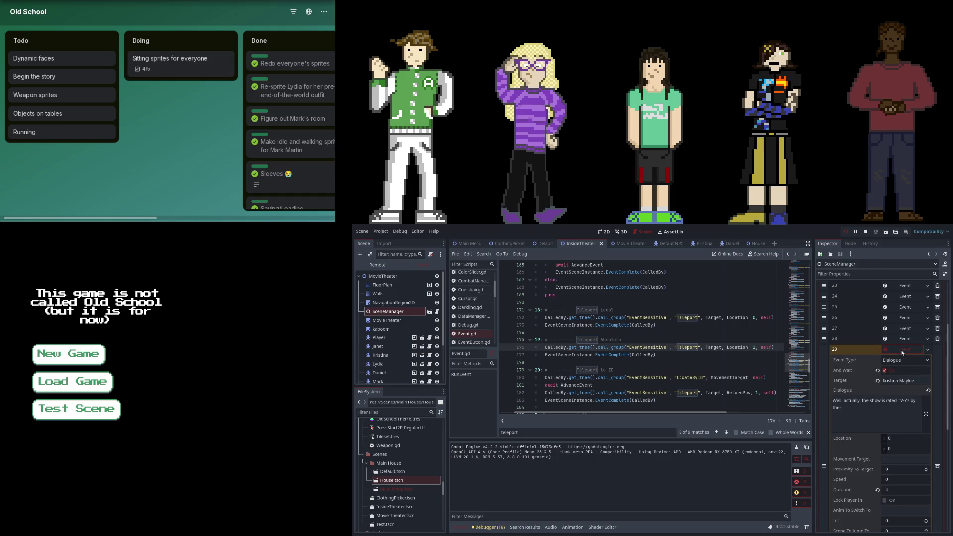
{"action": "left_click", "coordinate": [903, 351]}
{"action": "scroll", "coordinate": [858, 346], "scroll_direction": "up", "scroll_amount": 2}
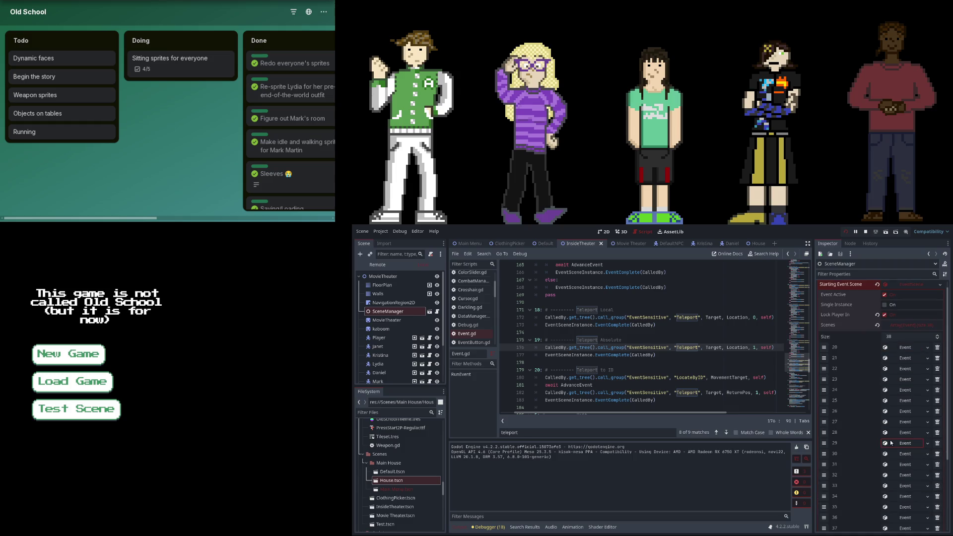
- Move event 29 up after event 27, and shift events 28, 26 and 25 back up one place
{"action": "left_click", "coordinate": [824, 444]}
{"action": "left_click_drag", "start_coordinate": [825, 528], "coordinate": [824, 485]}
{"action": "left_click_drag", "start_coordinate": [824, 528], "coordinate": [838, 421]}
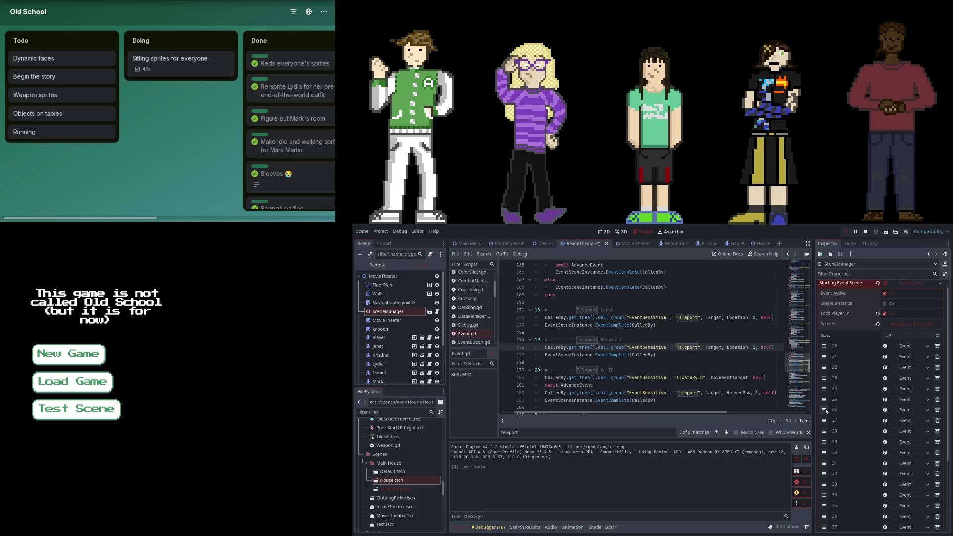
{"action": "left_click_drag", "start_coordinate": [824, 495], "coordinate": [824, 408]}
{"action": "left_click_drag", "start_coordinate": [824, 484], "coordinate": [825, 397]}
- Review the settings of event 33 and the reordered events 24 and 25
{"action": "left_click", "coordinate": [910, 484]}
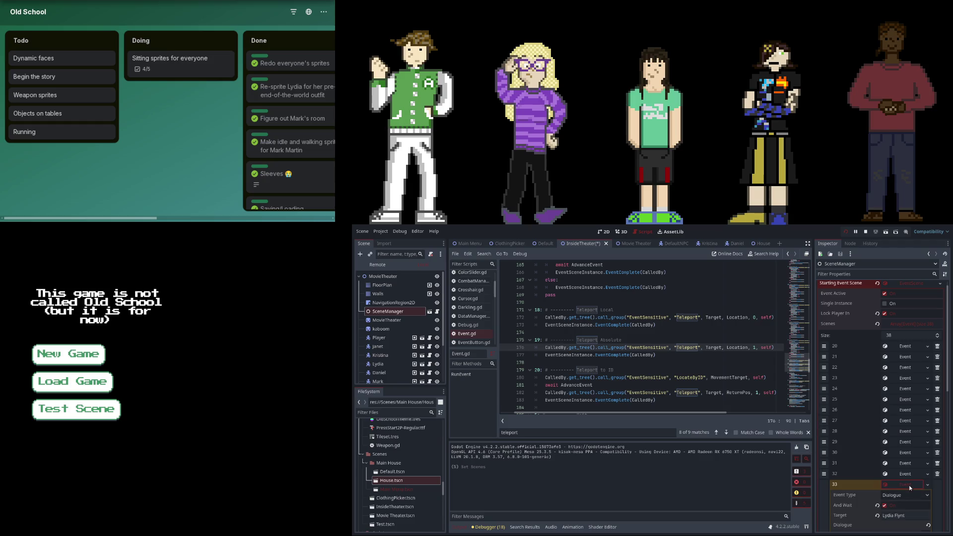
{"action": "left_click", "coordinate": [908, 454]}
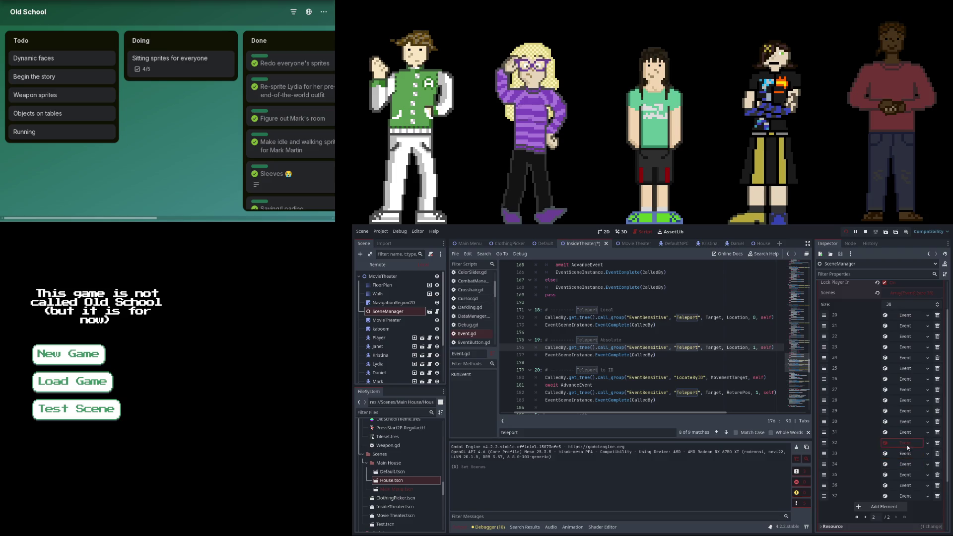
{"action": "left_click", "coordinate": [901, 392]}
{"action": "left_click", "coordinate": [901, 386]}
{"action": "left_click", "coordinate": [902, 379]}
{"action": "left_click", "coordinate": [901, 379]}
{"action": "left_click", "coordinate": [900, 368]}
{"action": "left_click", "coordinate": [900, 368]}
{"action": "left_click", "coordinate": [903, 357]}
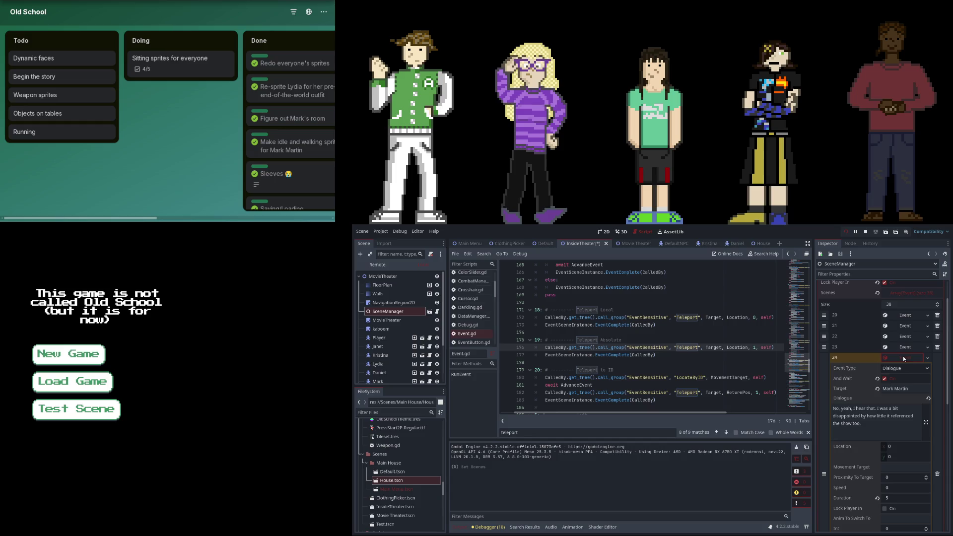
- Move event 24 after event 29, keeping event 23 between events 22 and 24
{"action": "left_click", "coordinate": [896, 359]}
{"action": "left_click_drag", "start_coordinate": [824, 358], "coordinate": [824, 411]}
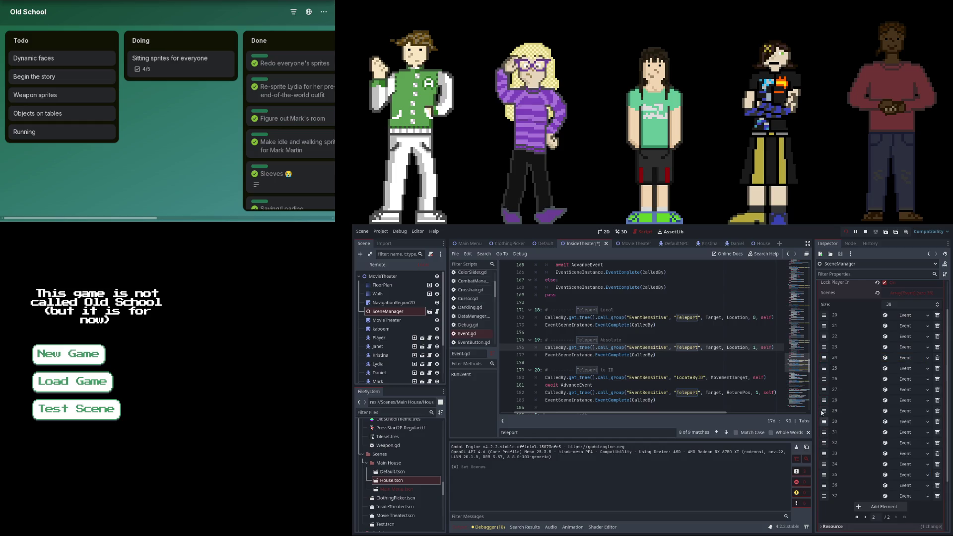
{"action": "left_click", "coordinate": [895, 354]}
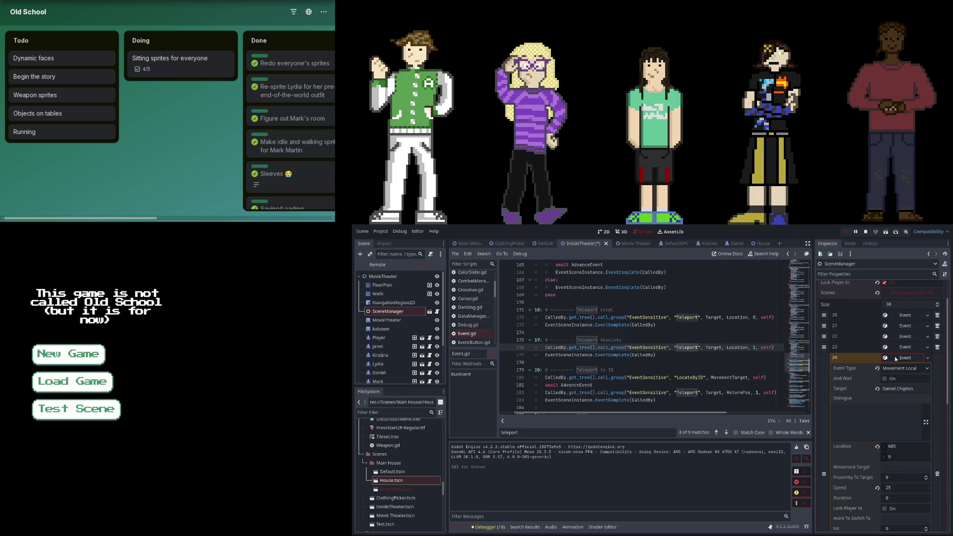
{"action": "left_click", "coordinate": [895, 356]}
{"action": "left_click_drag", "start_coordinate": [825, 350], "coordinate": [824, 379]}
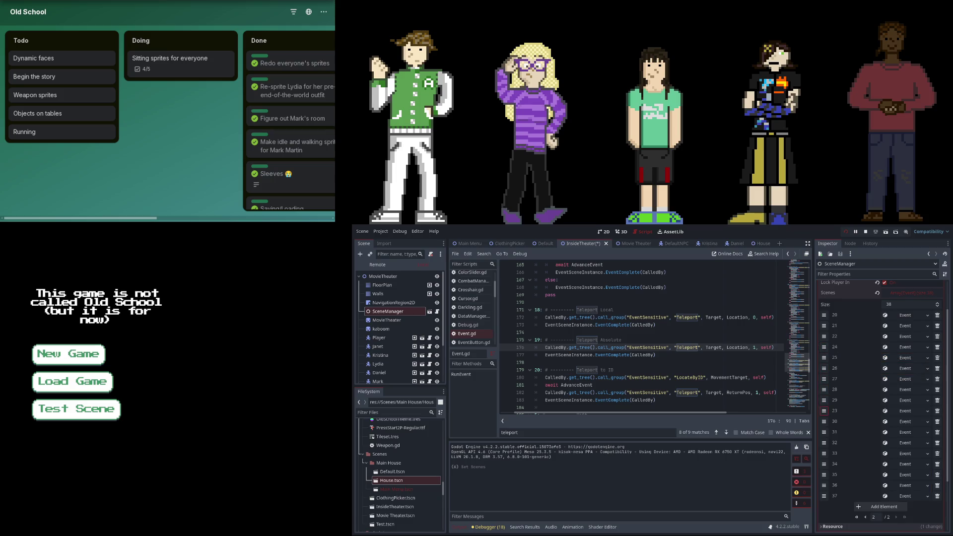
{"action": "left_click_drag", "start_coordinate": [825, 421], "coordinate": [824, 343]}
- Check events 29 and 31, then move event 31 ahead of event 30
{"action": "left_click", "coordinate": [903, 411]}
{"action": "left_click", "coordinate": [902, 411]}
{"action": "left_click", "coordinate": [903, 410]}
{"action": "left_click", "coordinate": [903, 410]}
{"action": "left_click", "coordinate": [901, 422]}
{"action": "left_click", "coordinate": [901, 421]}
{"action": "left_click", "coordinate": [899, 432]}
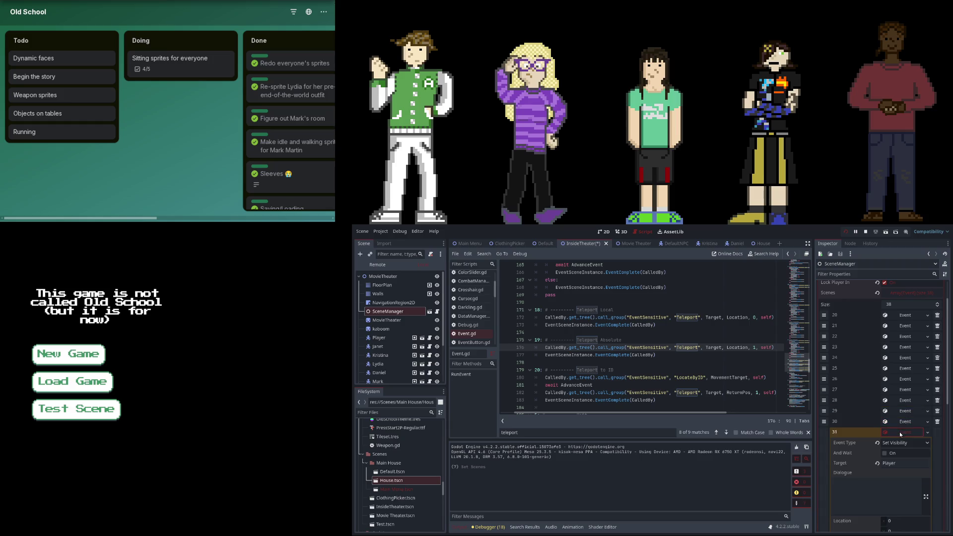
{"action": "left_click", "coordinate": [898, 432]}
{"action": "left_click_drag", "start_coordinate": [826, 434], "coordinate": [825, 422]}
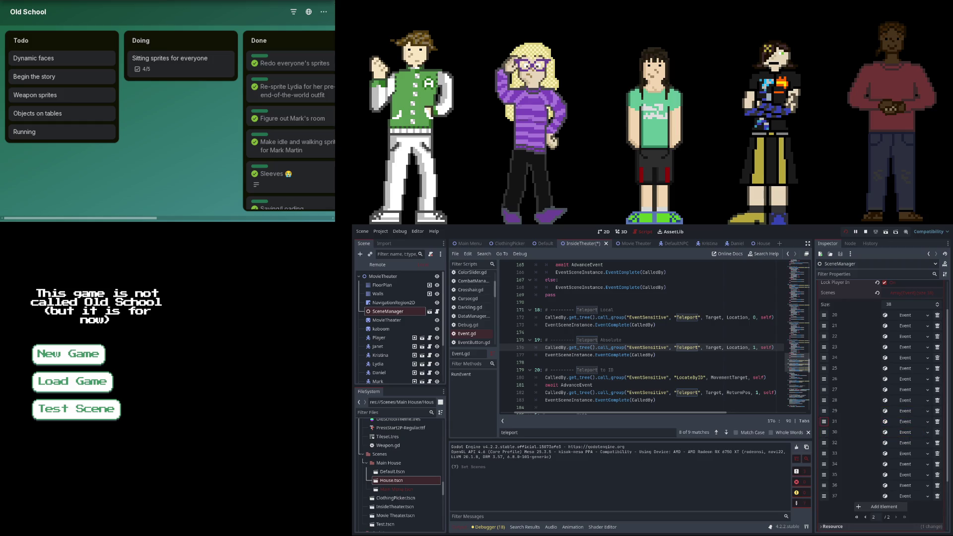
- Review events 32 and 21, then move event 22 down between events 29 and 30
{"action": "left_click", "coordinate": [901, 442]}
{"action": "left_click", "coordinate": [899, 443]}
{"action": "left_click", "coordinate": [904, 431]}
{"action": "left_click", "coordinate": [904, 431]}
{"action": "left_click", "coordinate": [894, 328]}
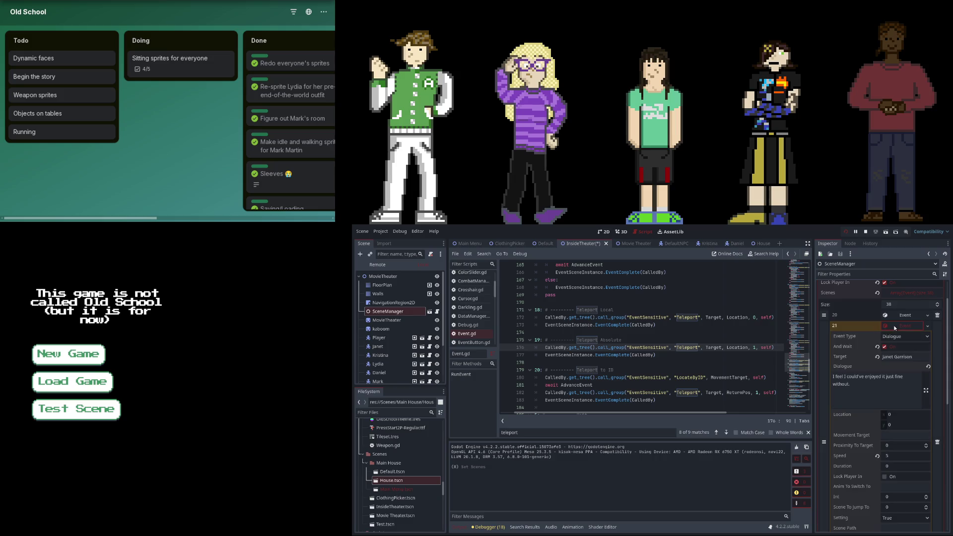
{"action": "left_click", "coordinate": [895, 328]}
{"action": "left_click", "coordinate": [893, 336]}
{"action": "left_click", "coordinate": [893, 336]}
{"action": "left_click", "coordinate": [892, 337]}
{"action": "left_click", "coordinate": [891, 336]}
{"action": "left_click_drag", "start_coordinate": [824, 337], "coordinate": [824, 411]}
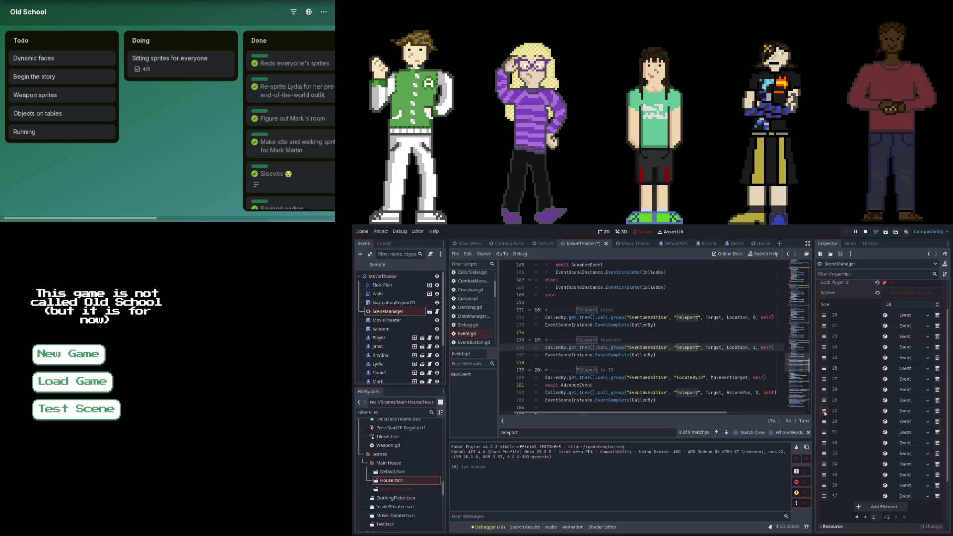
- Check event 29 and move event 21 down below event 25
{"action": "left_click", "coordinate": [905, 410]}
{"action": "left_click", "coordinate": [905, 411]}
{"action": "left_click", "coordinate": [824, 410]}
{"action": "left_click", "coordinate": [898, 325]}
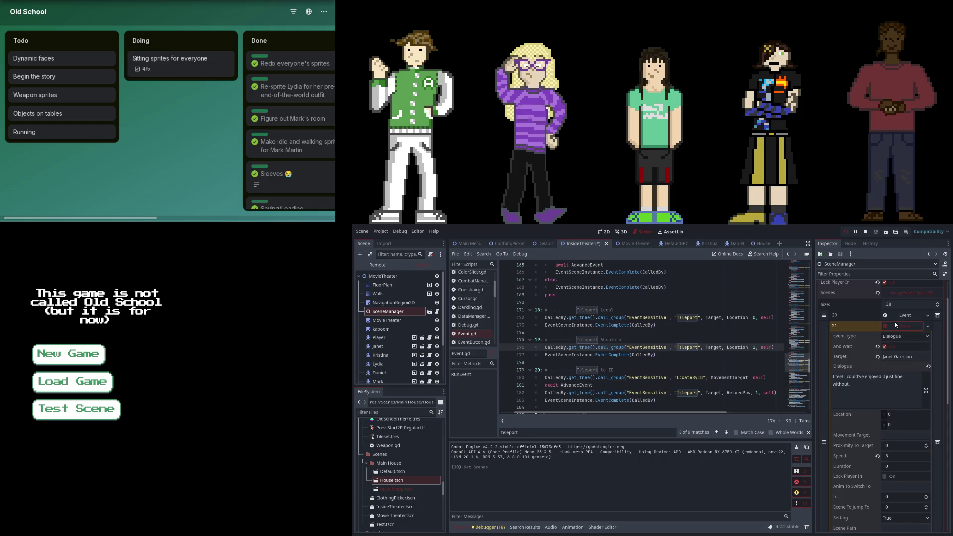
{"action": "left_click", "coordinate": [896, 325]}
{"action": "left_click_drag", "start_coordinate": [829, 325], "coordinate": [825, 367]}
{"action": "left_click_drag", "start_coordinate": [824, 411], "coordinate": [824, 422]}
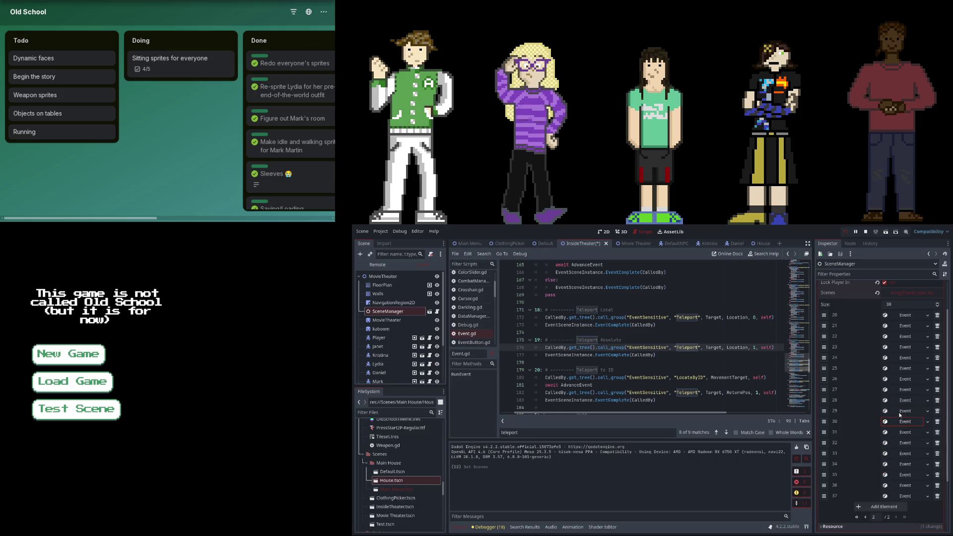
- Review events 20 and 27, stop the running game and save the theater scene
{"action": "left_click", "coordinate": [907, 313]}
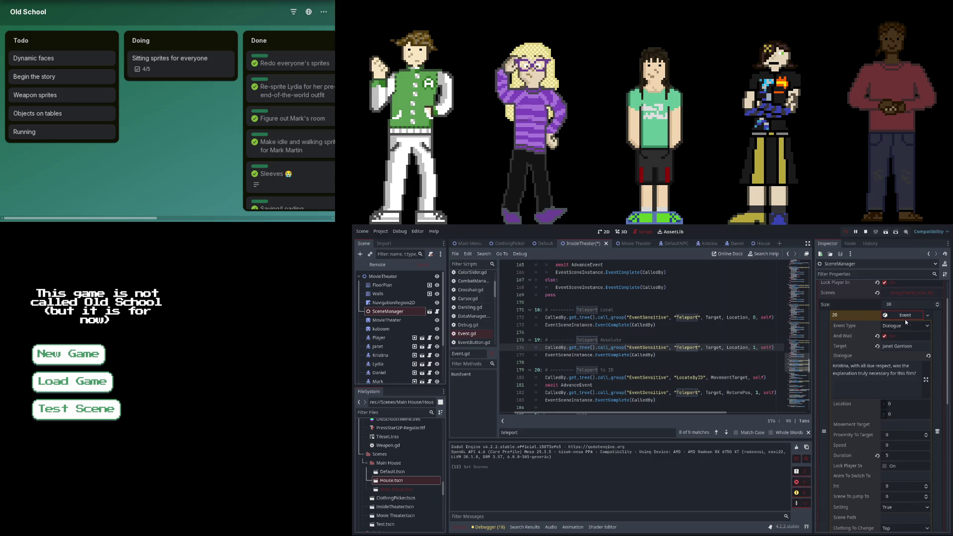
{"action": "left_click", "coordinate": [905, 320]}
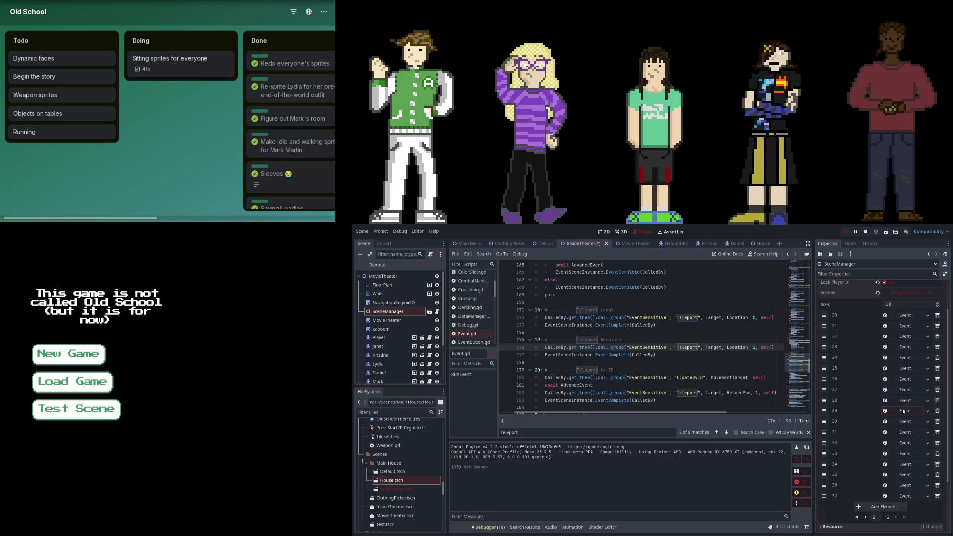
{"action": "left_click", "coordinate": [901, 389]}
{"action": "left_click", "coordinate": [901, 389]}
{"action": "left_click", "coordinate": [846, 233]}
{"action": "key", "text": "ctrl+s"}
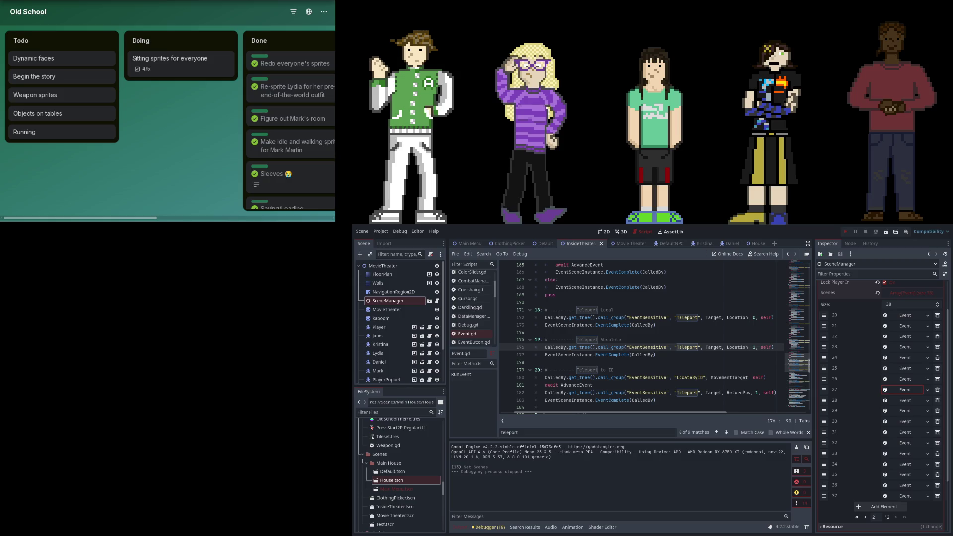
- Run the game with F5 to playtest the reordered cutscene, and read event 37's dialogue in the Inspector
{"action": "key", "text": "F5"}
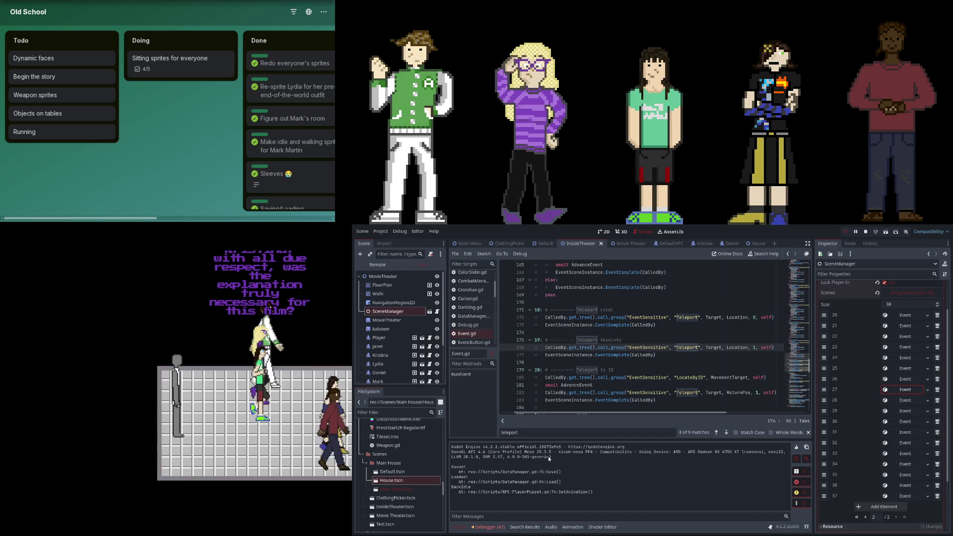
{"action": "scroll", "coordinate": [840, 434], "scroll_direction": "down", "scroll_amount": 5}
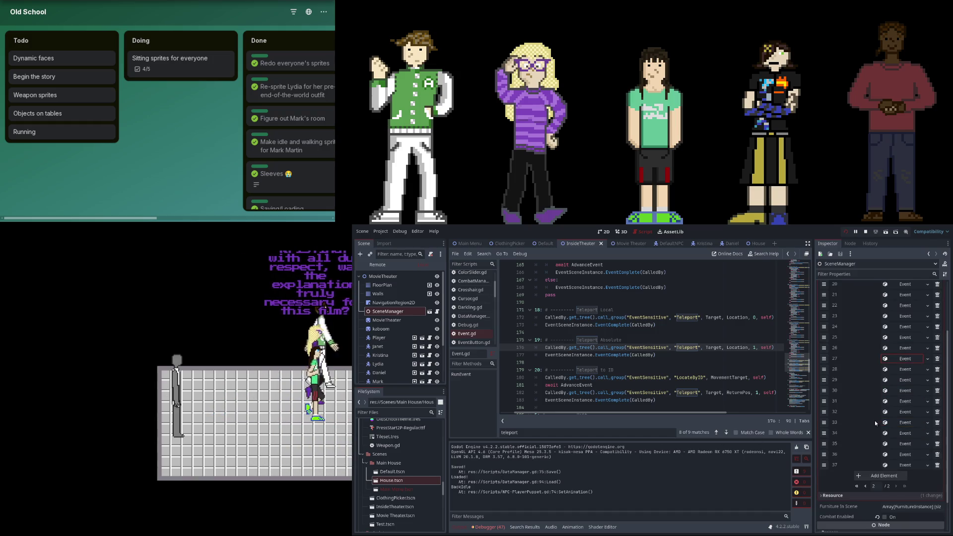
{"action": "left_click", "coordinate": [897, 445]}
{"action": "left_click", "coordinate": [902, 425]}
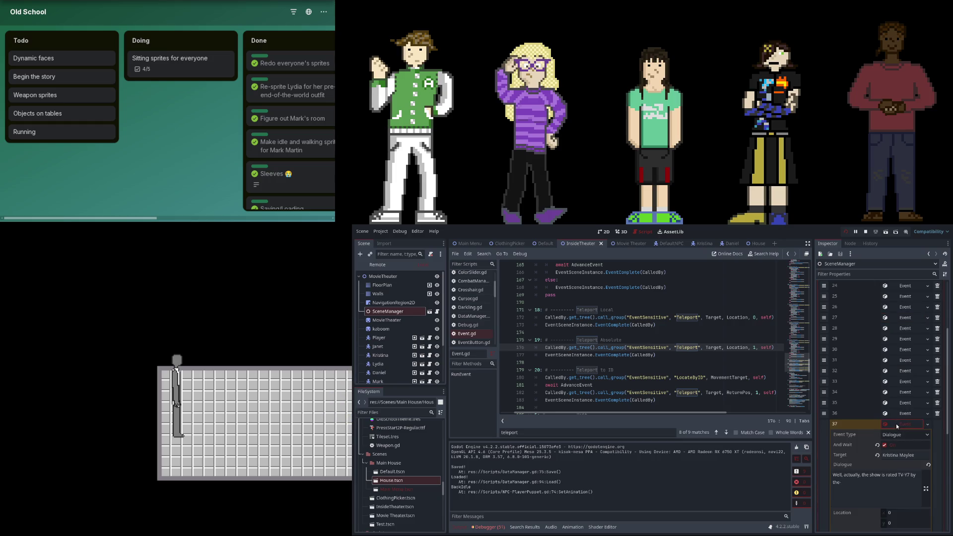
{"action": "left_click", "coordinate": [895, 424]}
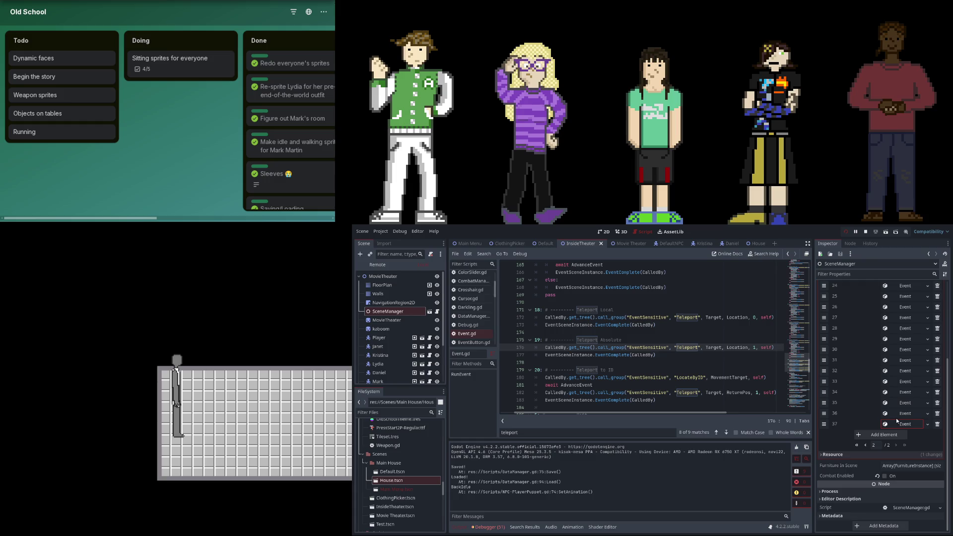
{"action": "scroll", "coordinate": [894, 417], "scroll_direction": "up", "scroll_amount": 5}
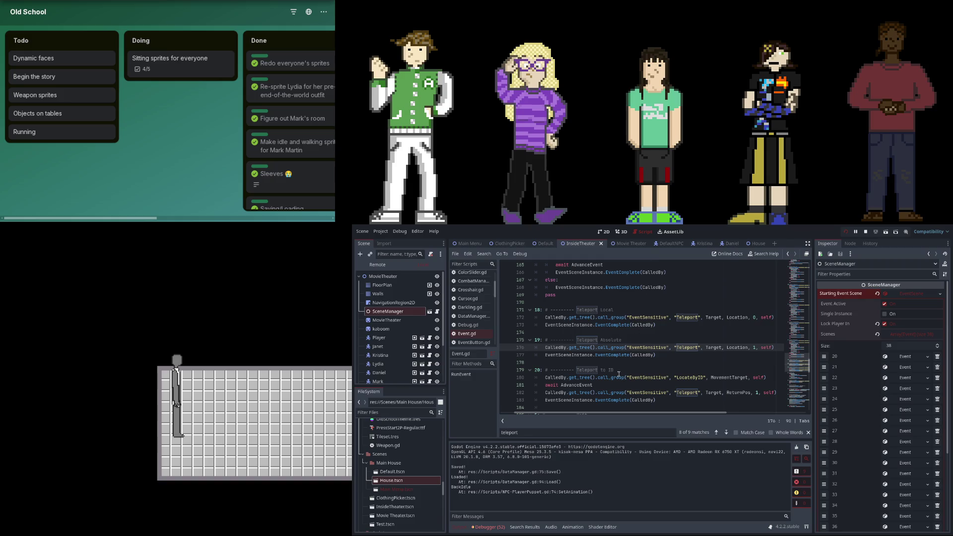
- Open EventScene.gd and examine the LockPlayerIn check around lines 14–15
{"action": "left_click_drag", "start_coordinate": [618, 413], "coordinate": [576, 411]}
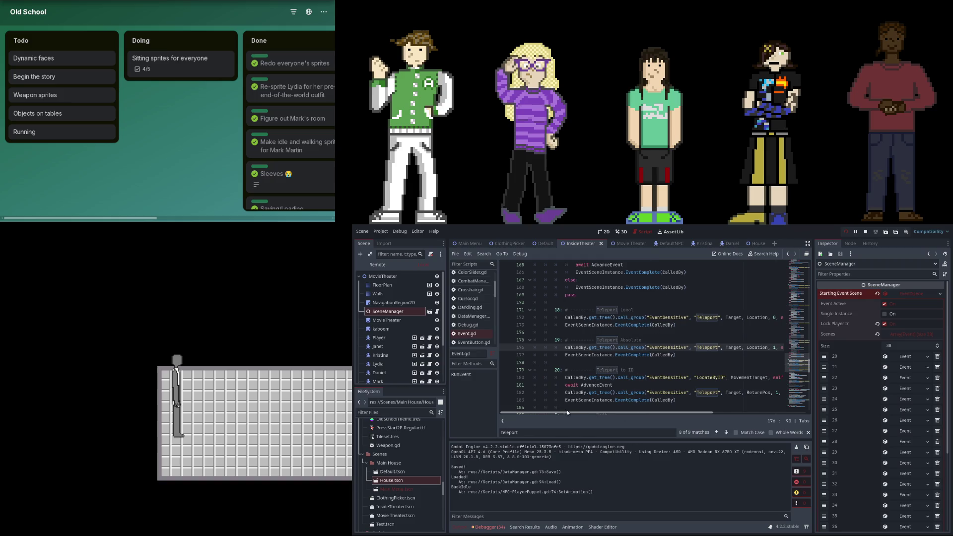
{"action": "scroll", "coordinate": [596, 346], "scroll_direction": "up", "scroll_amount": 3}
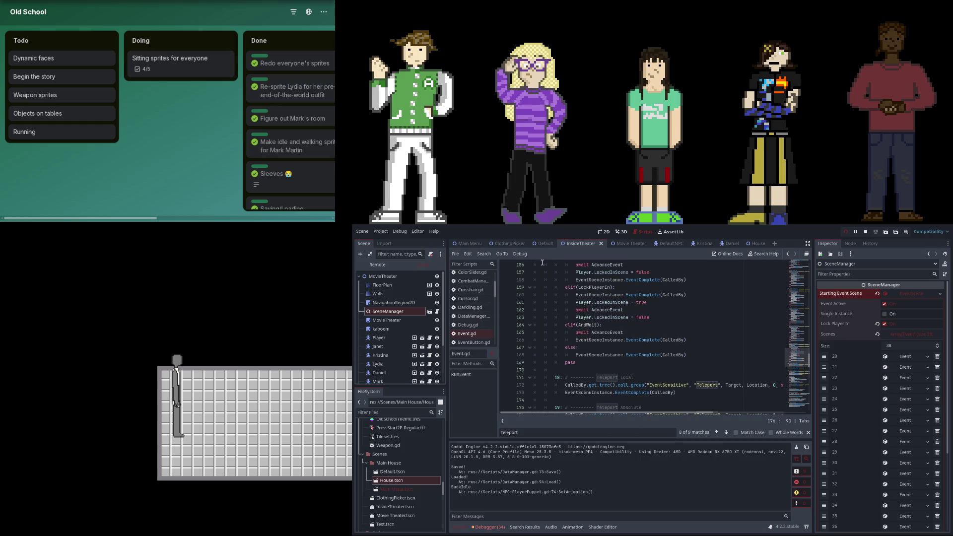
{"action": "scroll", "coordinate": [489, 288], "scroll_direction": "down", "scroll_amount": 1}
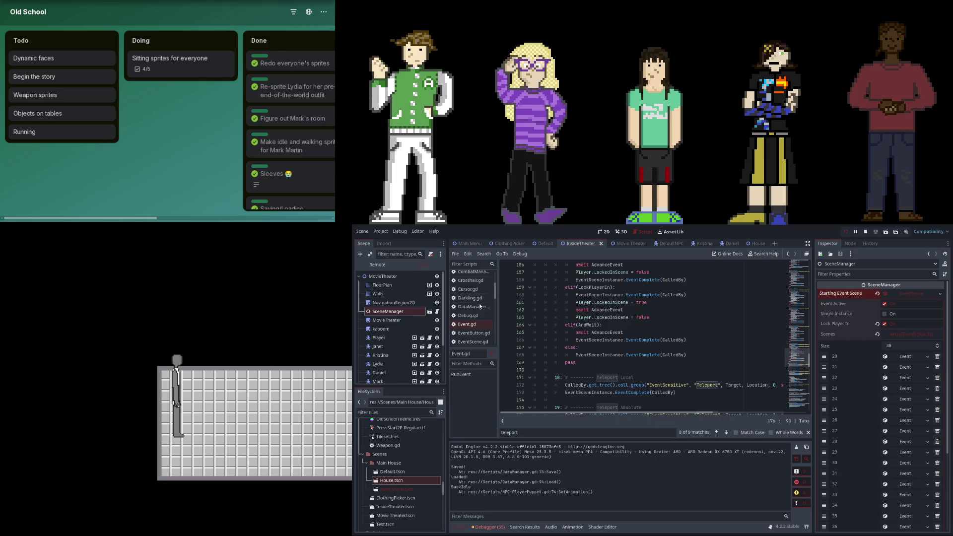
{"action": "left_click", "coordinate": [484, 333]}
{"action": "left_click", "coordinate": [473, 342]}
{"action": "scroll", "coordinate": [594, 340], "scroll_direction": "up", "scroll_amount": 1}
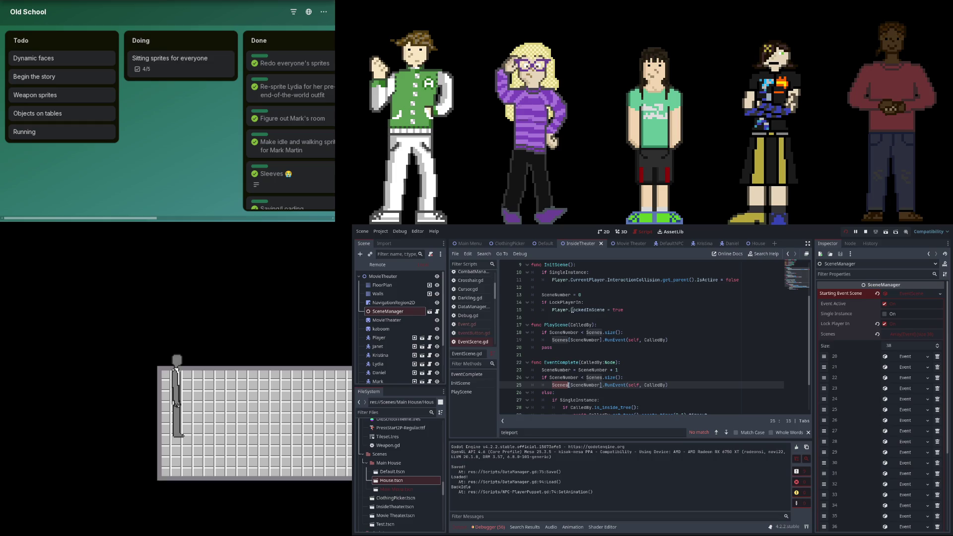
{"action": "left_click", "coordinate": [543, 303]}
{"action": "type", "text": "if"}
{"action": "left_click", "coordinate": [624, 311]}
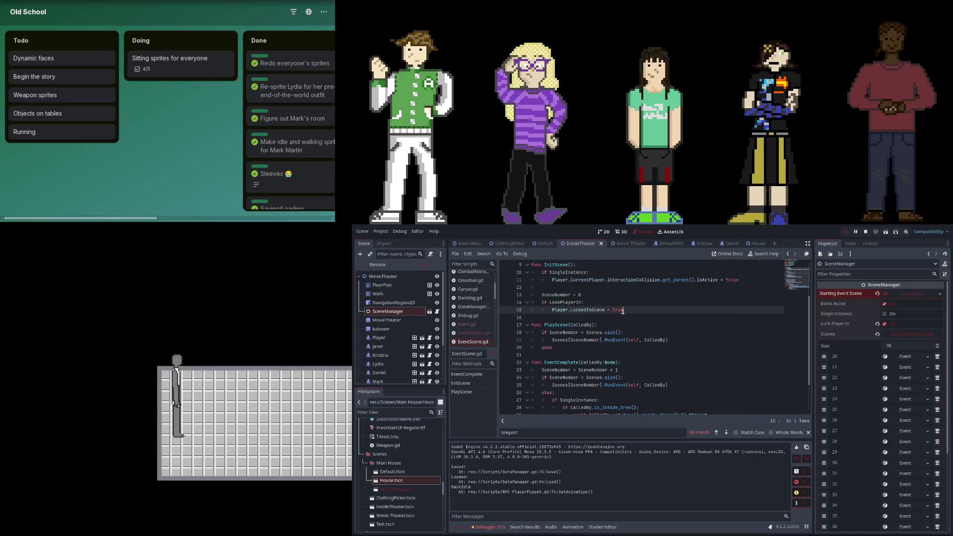
- Switch to Event.gd and go to the end of the Change Outfits case
{"action": "scroll", "coordinate": [623, 310], "scroll_direction": "up", "scroll_amount": 1}
{"action": "scroll", "coordinate": [471, 308], "scroll_direction": "up", "scroll_amount": 1}
{"action": "left_click", "coordinate": [478, 326]}
{"action": "left_click", "coordinate": [466, 333]}
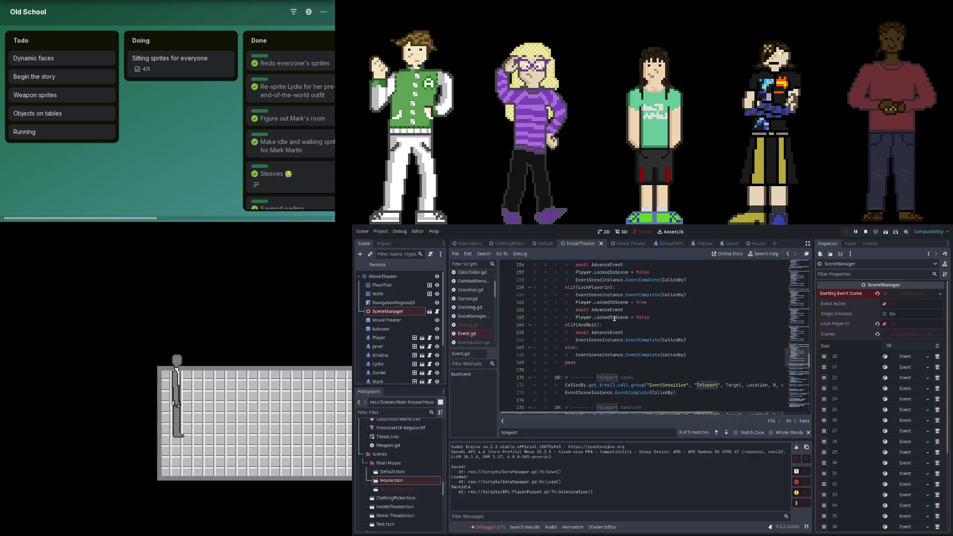
{"action": "scroll", "coordinate": [640, 337], "scroll_direction": "down", "scroll_amount": 3}
{"action": "scroll", "coordinate": [641, 338], "scroll_direction": "down", "scroll_amount": 3}
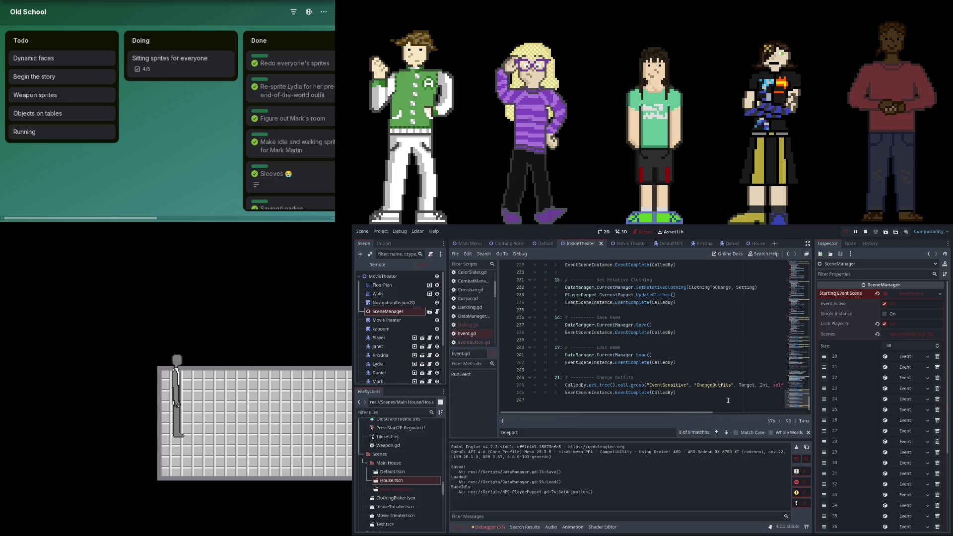
{"action": "left_click", "coordinate": [770, 390]}
- Start the new case with a Lock Player In comment, Player.LockedInScene = Setting, and the event-completion call
{"action": "key", "text": "Return"}
{"action": "type", "text": "22: # ---------"}
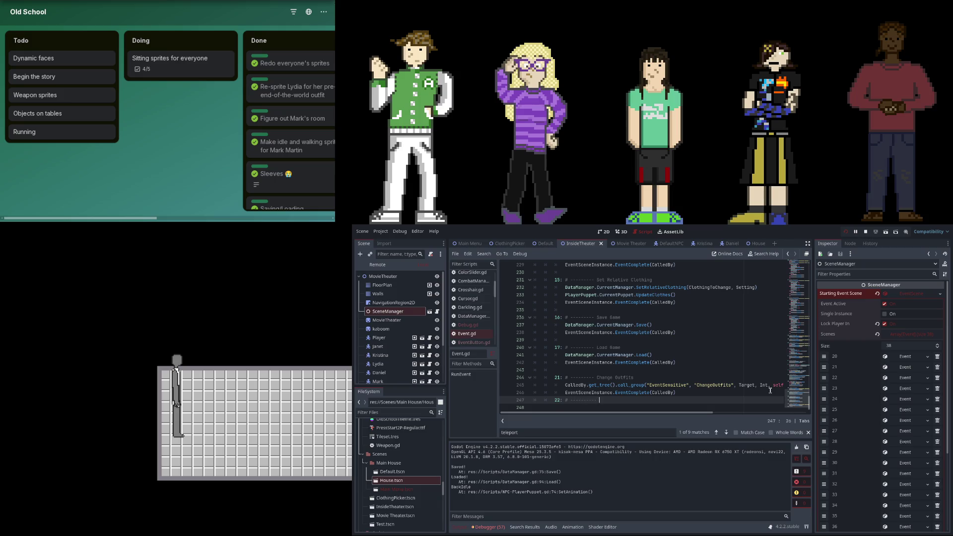
{"action": "type", "text": "Lock Player In"}
{"action": "key", "text": "Return"}
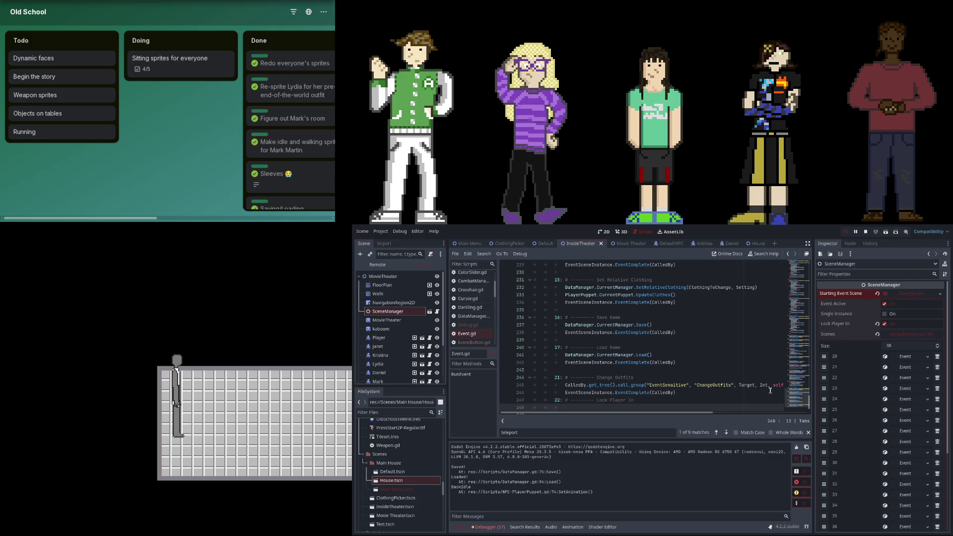
{"action": "type", "text": "if"}
{"action": "key", "text": "BackSpace"}
{"action": "key", "text": "BackSpace"}
{"action": "key", "text": "BackSpace"}
{"action": "type", "text": "Player"}
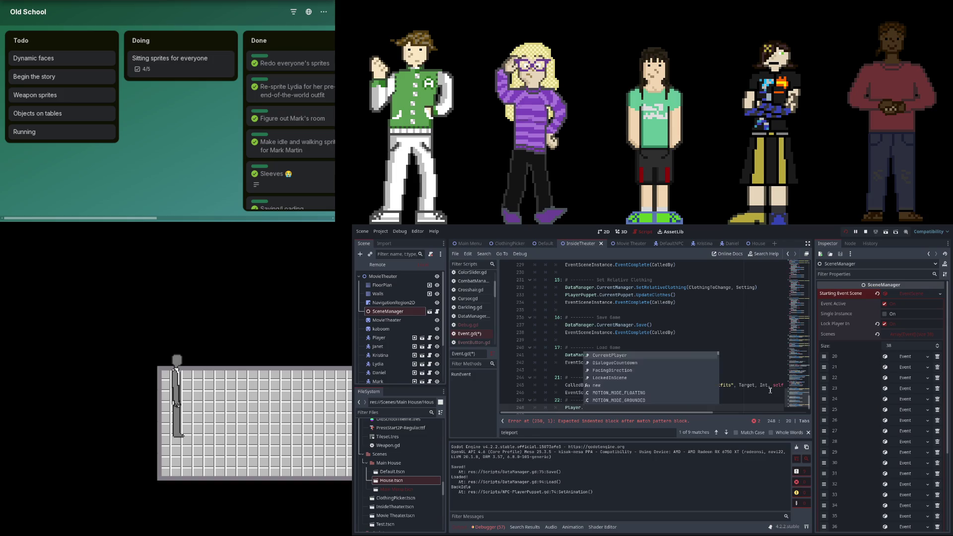
{"action": "type", "text": ".Loc"}
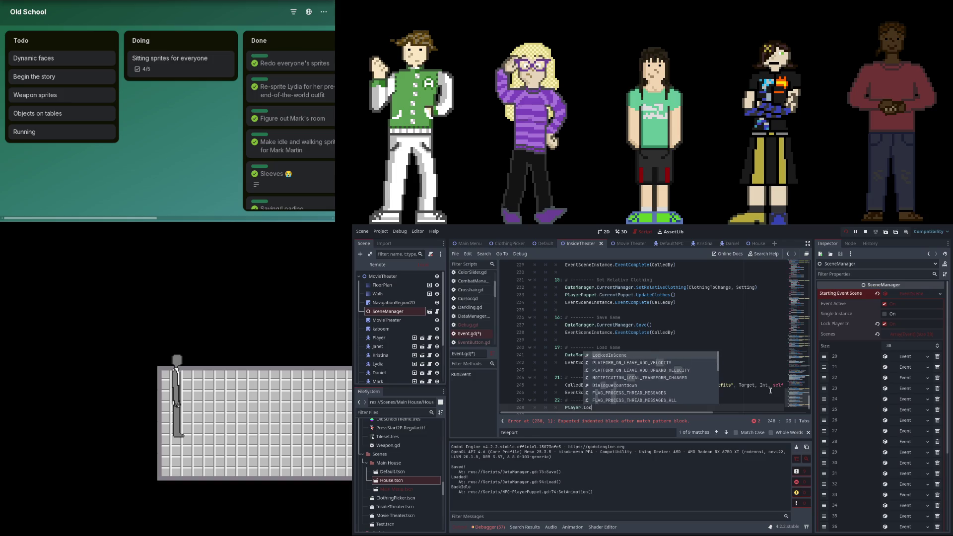
{"action": "type", "text": "kedInScene = Set"}
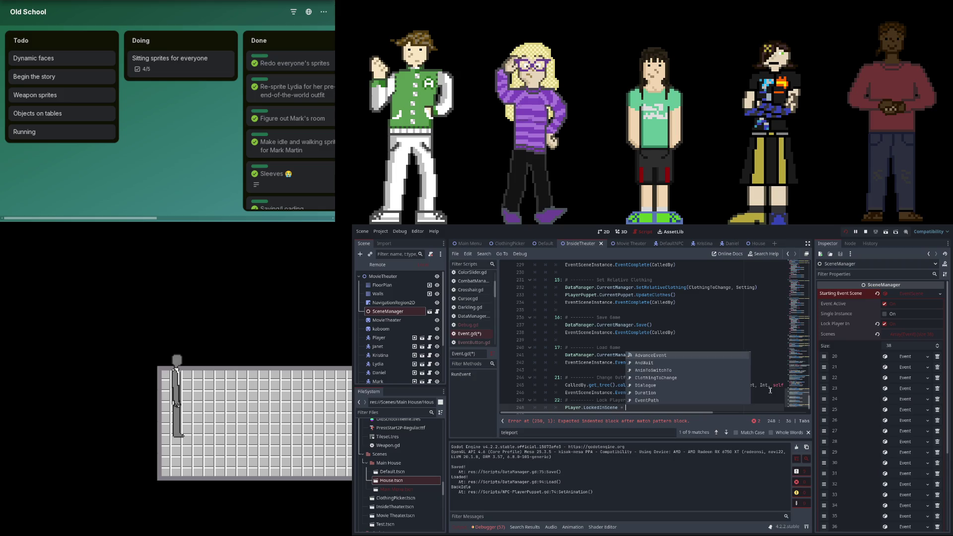
{"action": "key", "text": "Return"}
{"action": "key", "text": "Return"}
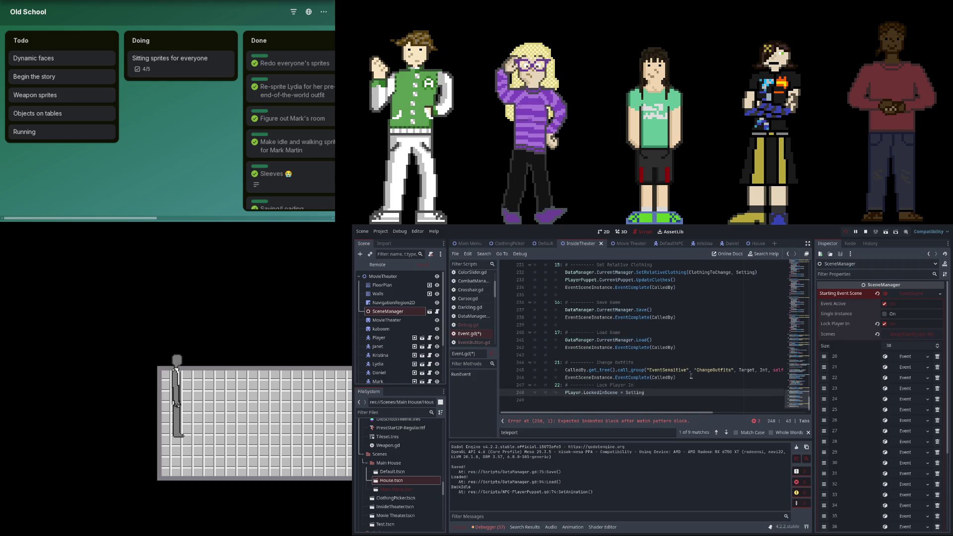
{"action": "left_click", "coordinate": [681, 377]}
{"action": "key", "text": "shift+Home"}
{"action": "key", "text": "ctrl+c"}
{"action": "key", "text": "Down"}
{"action": "key", "text": "Down"}
{"action": "key", "text": "Down"}
{"action": "key", "text": "ctrl+v"}
- Add a LockPlayerIn entry at the end of the event type enum
{"action": "scroll", "coordinate": [804, 388], "scroll_direction": "up", "scroll_amount": 20}
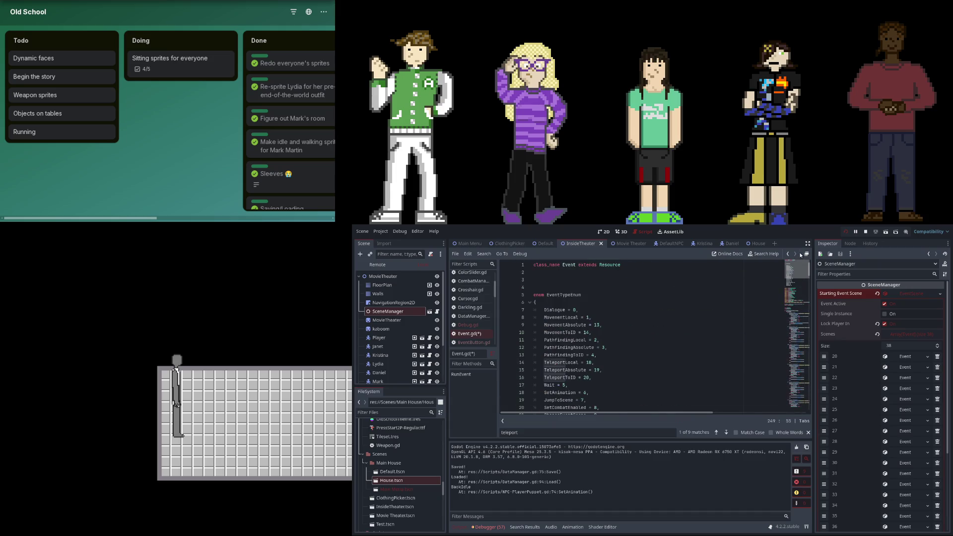
{"action": "left_click", "coordinate": [597, 282]}
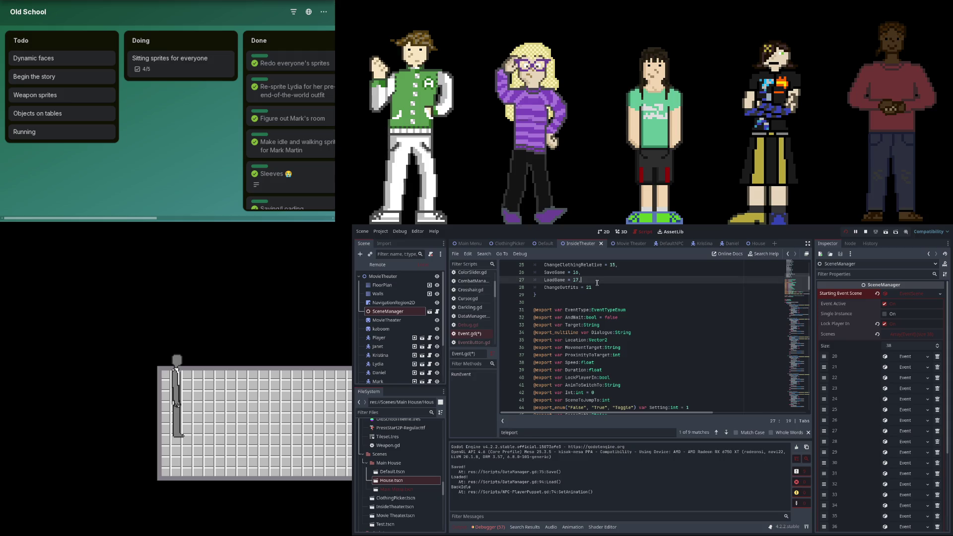
{"action": "left_click", "coordinate": [597, 284]}
{"action": "key", "text": "Return"}
{"action": "type", "text": "ckPlayerIn = 22"}
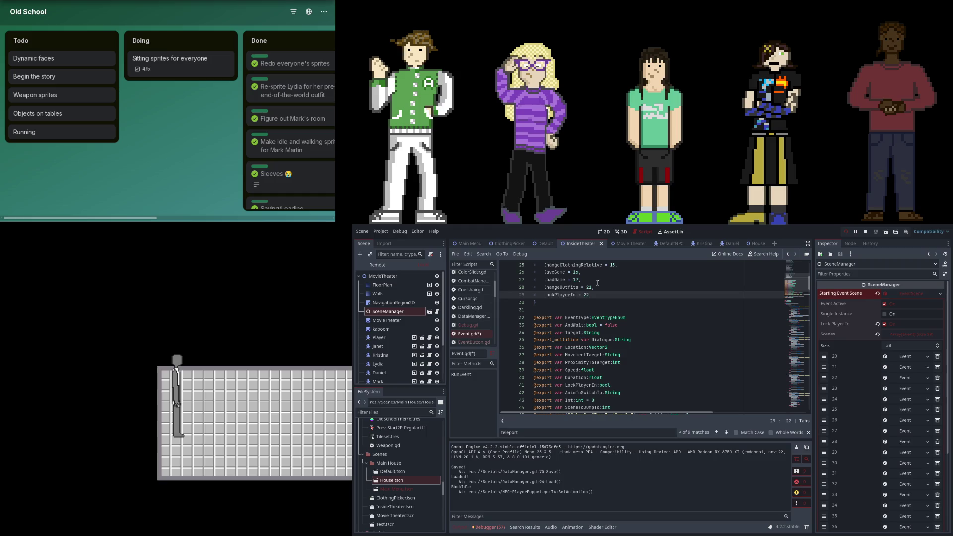
- Add a 38th slot to the scene events holding a new Event resource
{"action": "scroll", "coordinate": [932, 423], "scroll_direction": "down", "scroll_amount": 5}
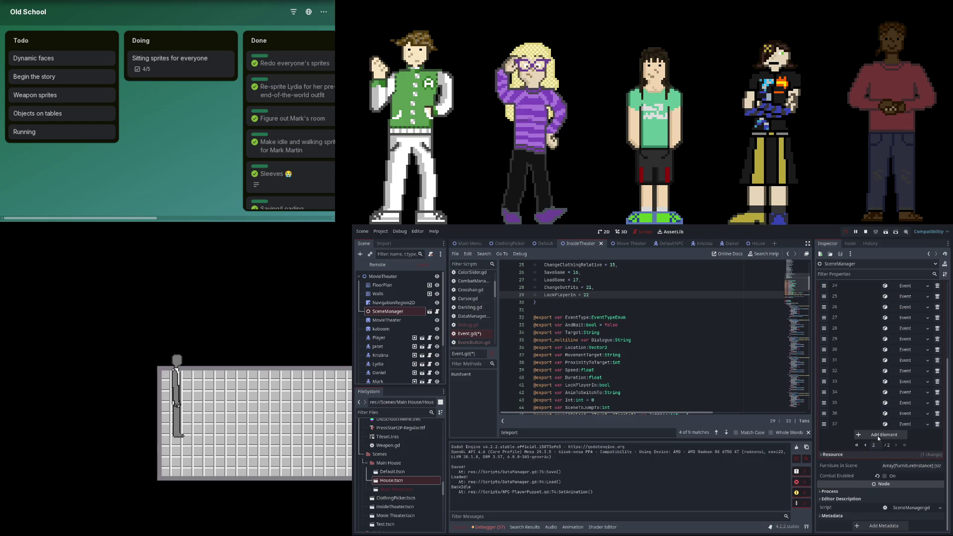
{"action": "left_click", "coordinate": [878, 436]}
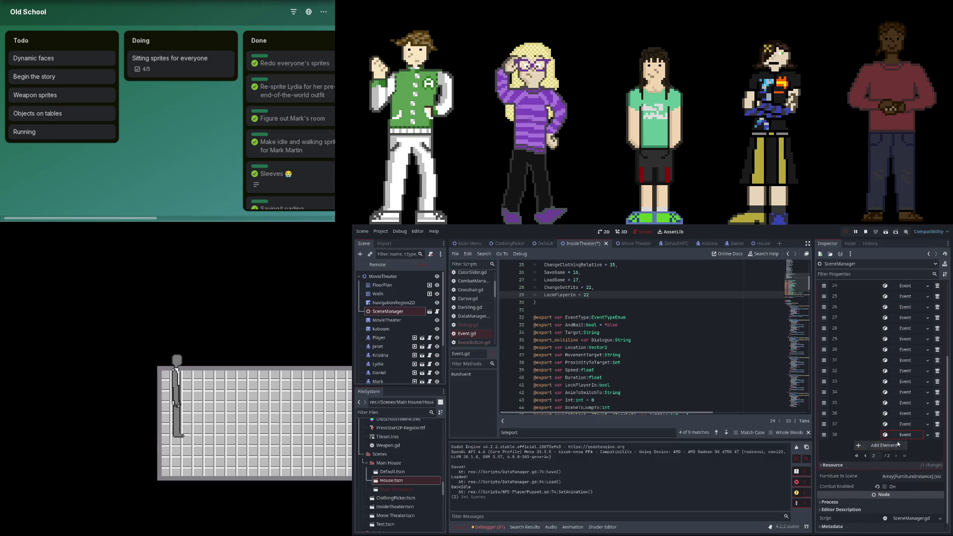
{"action": "left_click", "coordinate": [899, 436]}
{"action": "scroll", "coordinate": [908, 496], "scroll_direction": "down", "scroll_amount": 4}
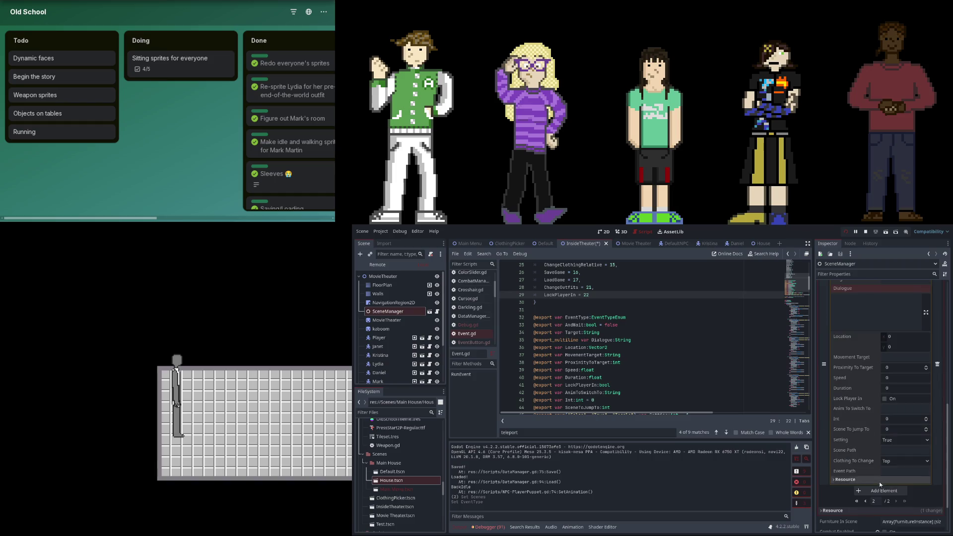
{"action": "left_click_drag", "start_coordinate": [787, 328], "coordinate": [794, 416]}
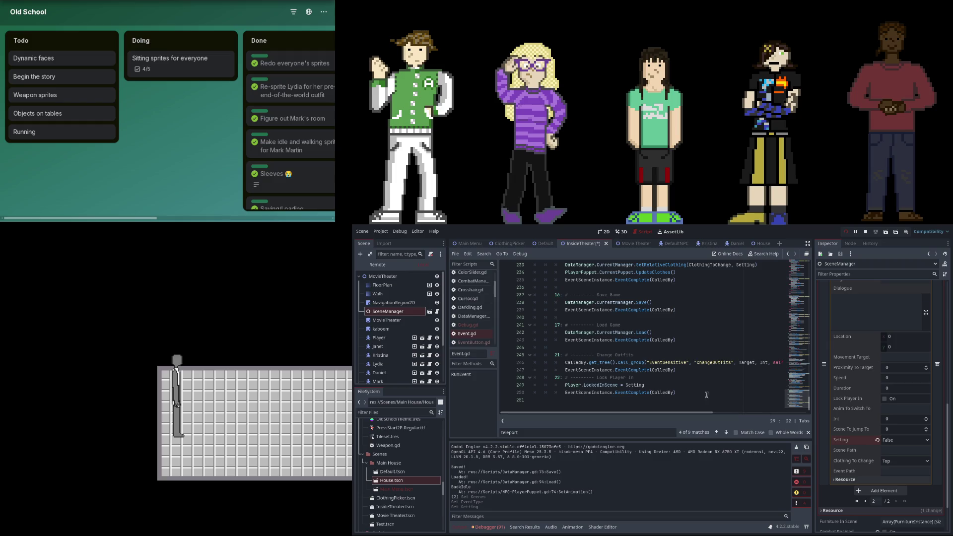
- Wrap the lock assignment in an 'if not Setting == 2' condition
{"action": "left_click", "coordinate": [683, 386]}
{"action": "left_click", "coordinate": [565, 386]}
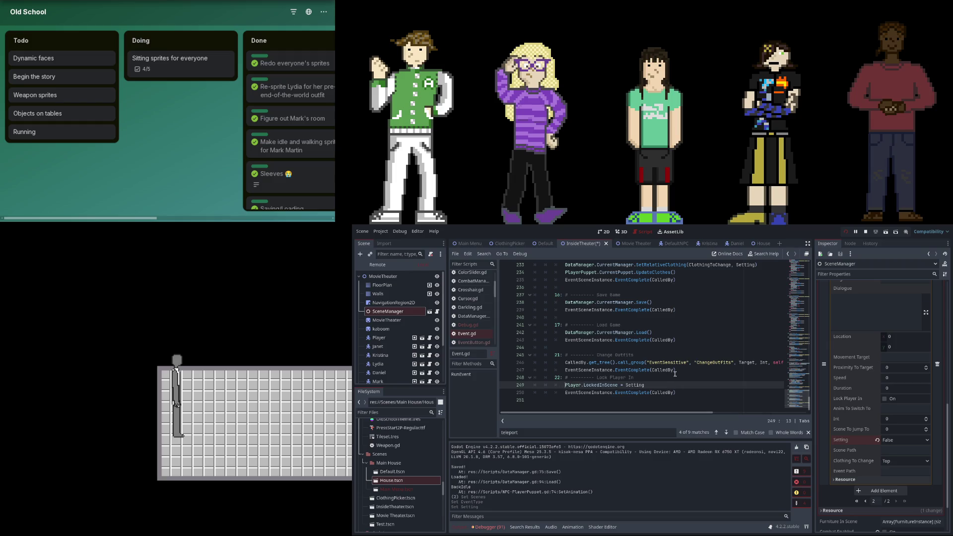
{"action": "key", "text": "ctrl+shift+Return"}
{"action": "type", "text": "o"}
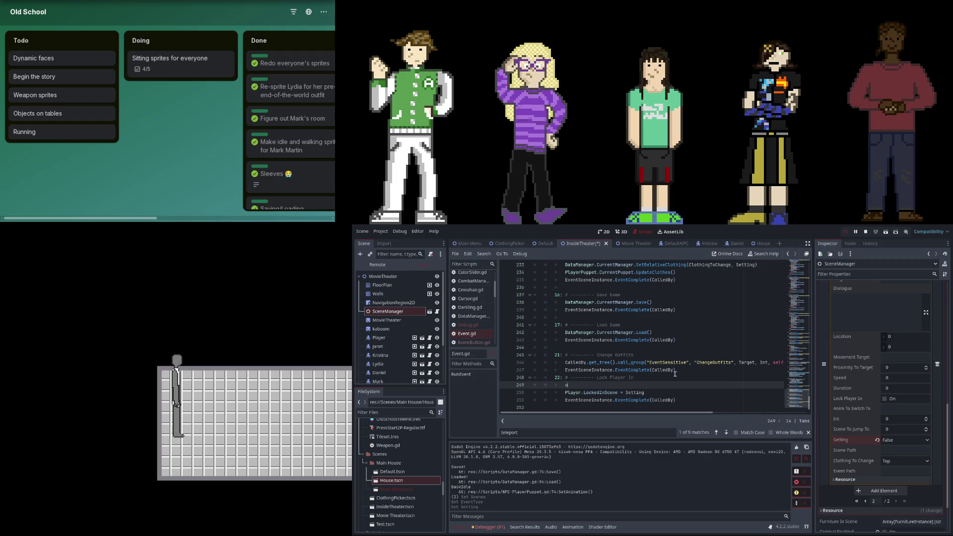
{"action": "type", "text": "ot"}
{"action": "key", "text": "Down"}
{"action": "key", "text": "Down"}
{"action": "key", "text": "Return"}
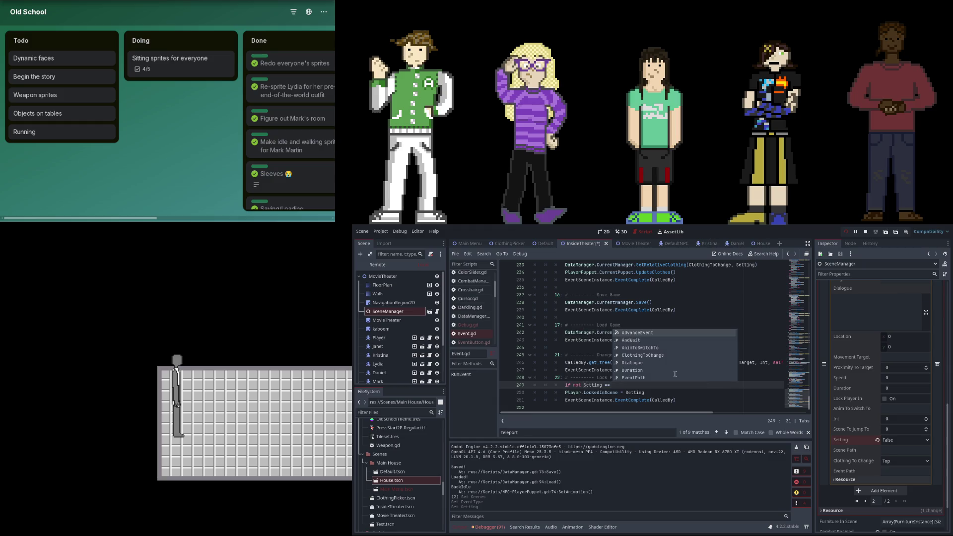
{"action": "type", "text": "2:"}
{"action": "key", "text": "Down"}
{"action": "key", "text": "Home"}
{"action": "key", "text": "Tab"}
- Add an else branch setting Player.LockedInScene = !Player.LockedInScene, and save the script
{"action": "key", "text": "Return"}
{"action": "key", "text": "BackSpace"}
{"action": "type", "text": "e"}
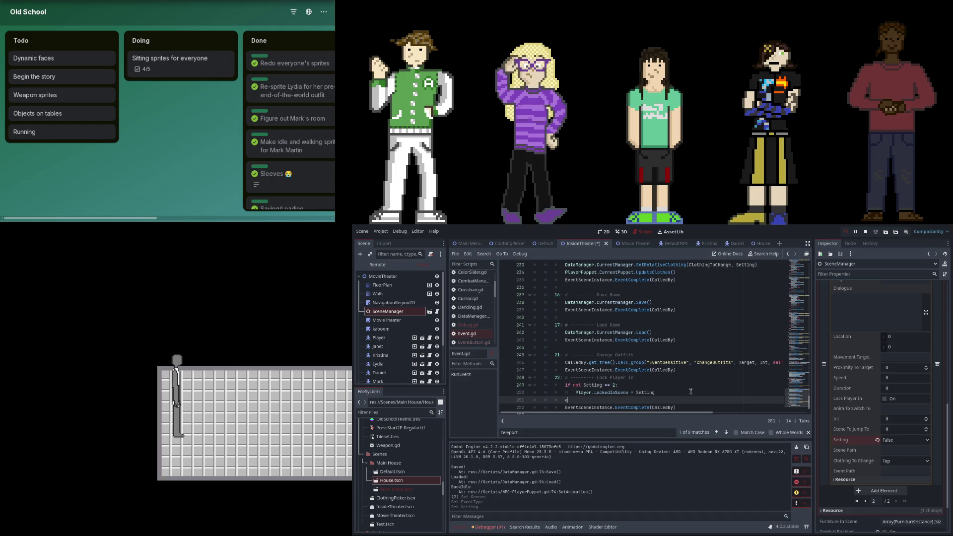
{"action": "type", "text": "lse:"}
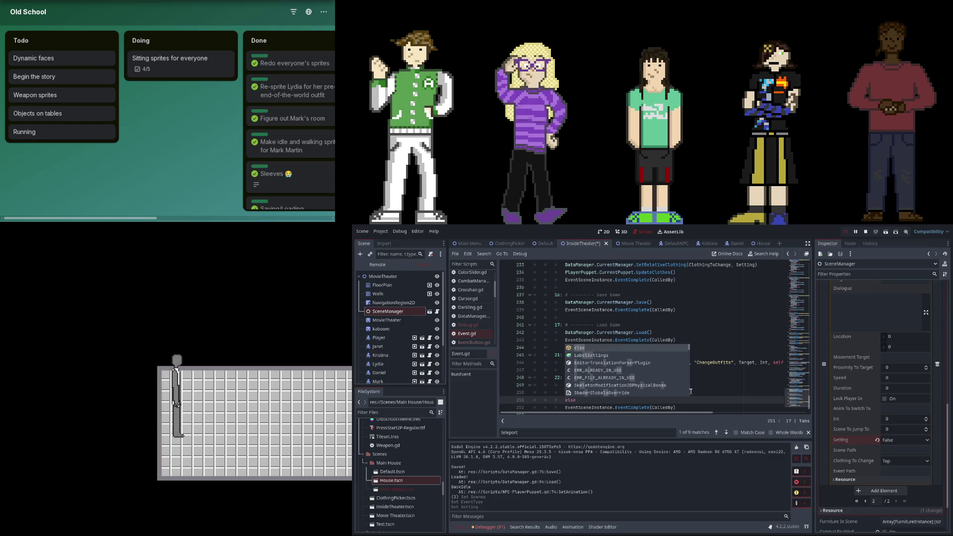
{"action": "key", "text": "Return"}
{"action": "type", "text": "Player "}
{"action": "type", "text": "Lo"}
{"action": "key", "text": "Return"}
{"action": "type", "text": "= !Player.LockedI"}
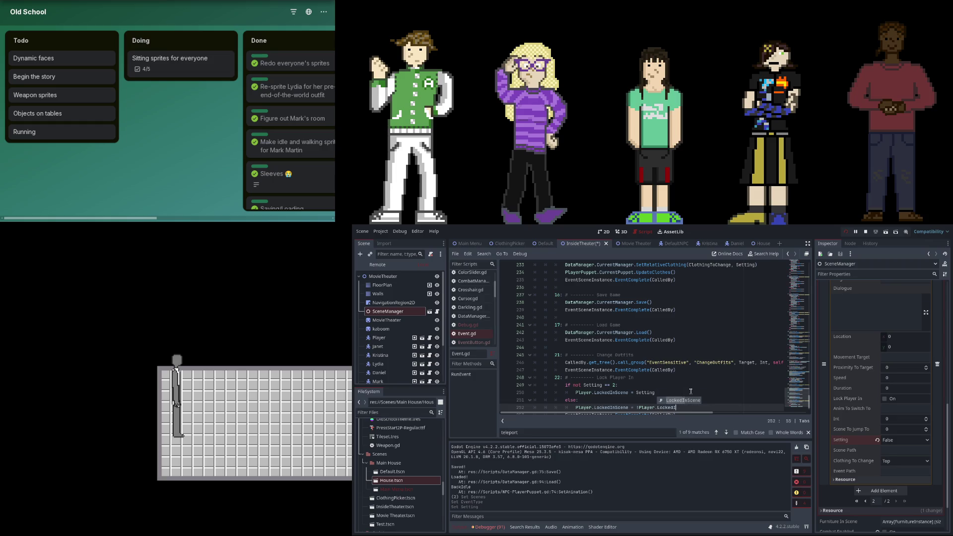
{"action": "key", "text": "Return"}
{"action": "key", "text": "ctrl+s"}
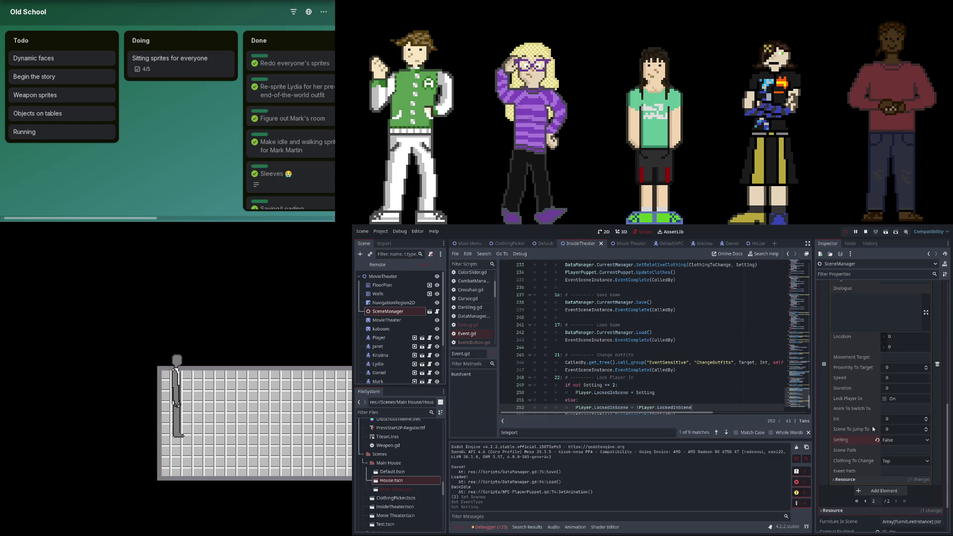
{"action": "scroll", "coordinate": [874, 426], "scroll_direction": "up", "scroll_amount": 3}
- Collapse the new event and inspect scene events 24 and 25 in the Scenes array
{"action": "scroll", "coordinate": [898, 362], "scroll_direction": "up", "scroll_amount": 3}
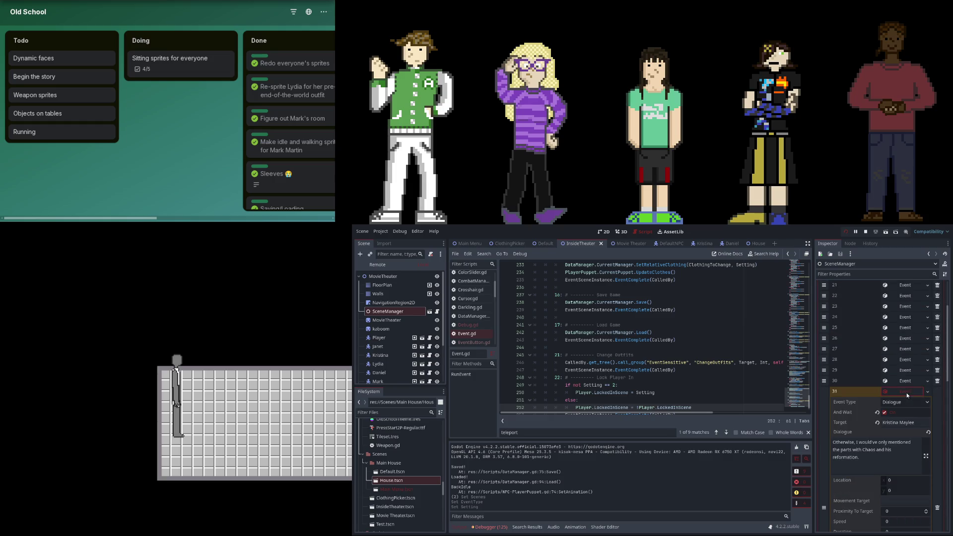
{"action": "left_click", "coordinate": [892, 464]}
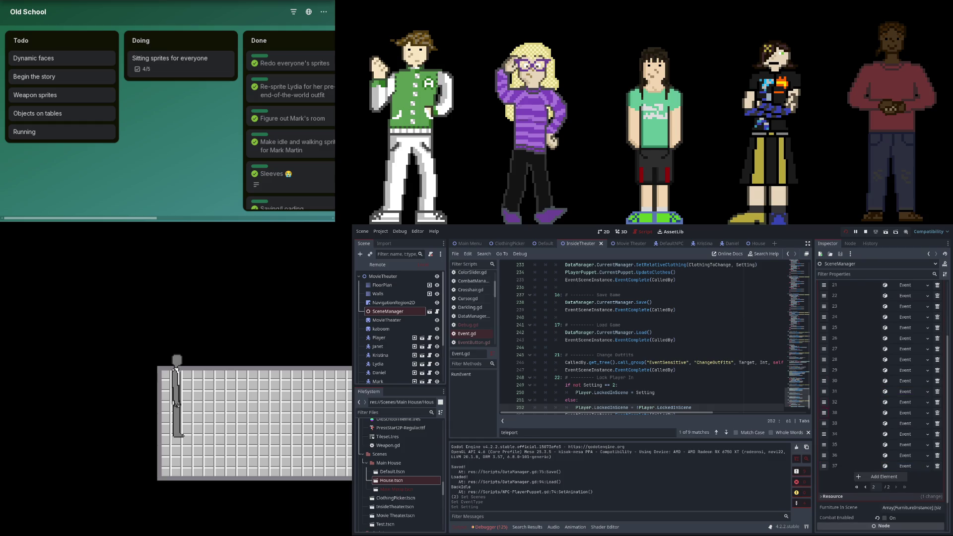
{"action": "left_click", "coordinate": [915, 318]}
{"action": "left_click", "coordinate": [915, 319]}
{"action": "left_click", "coordinate": [915, 319]}
{"action": "left_click", "coordinate": [915, 319]}
{"action": "left_click", "coordinate": [909, 314]}
{"action": "left_click", "coordinate": [910, 315]}
{"action": "left_click", "coordinate": [908, 326]}
- Inspect the slot-26 movement event, events 27–28 and the Player Set Visibility event
{"action": "left_click", "coordinate": [909, 327]}
{"action": "left_click", "coordinate": [909, 338]}
{"action": "left_click", "coordinate": [910, 338]}
{"action": "left_click", "coordinate": [904, 348]}
{"action": "left_click", "coordinate": [904, 347]}
{"action": "left_click", "coordinate": [905, 359]}
{"action": "left_click", "coordinate": [905, 359]}
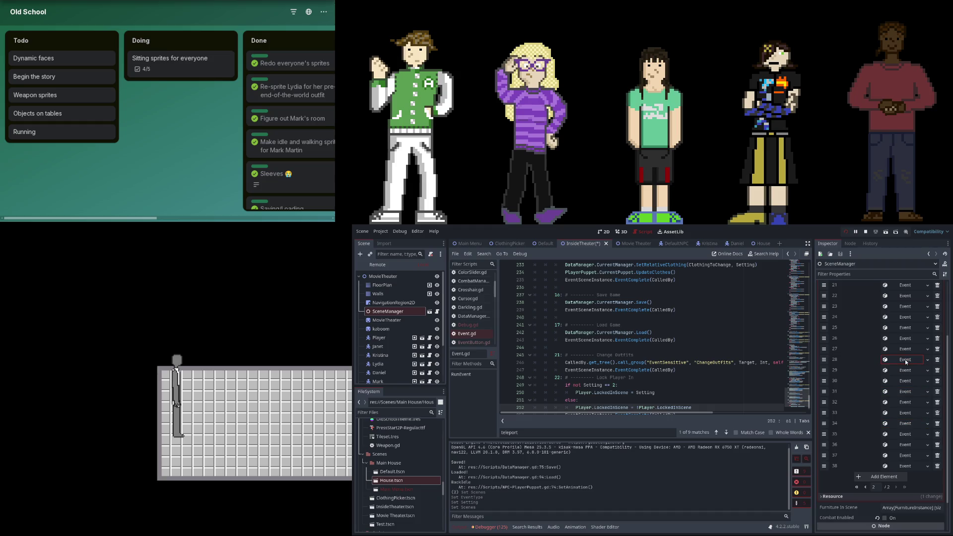
- Move the Player Set Visibility event to slot 27, check the new order and relaunch the game
{"action": "left_click", "coordinate": [825, 327]}
{"action": "left_click_drag", "start_coordinate": [824, 359], "coordinate": [824, 359]}
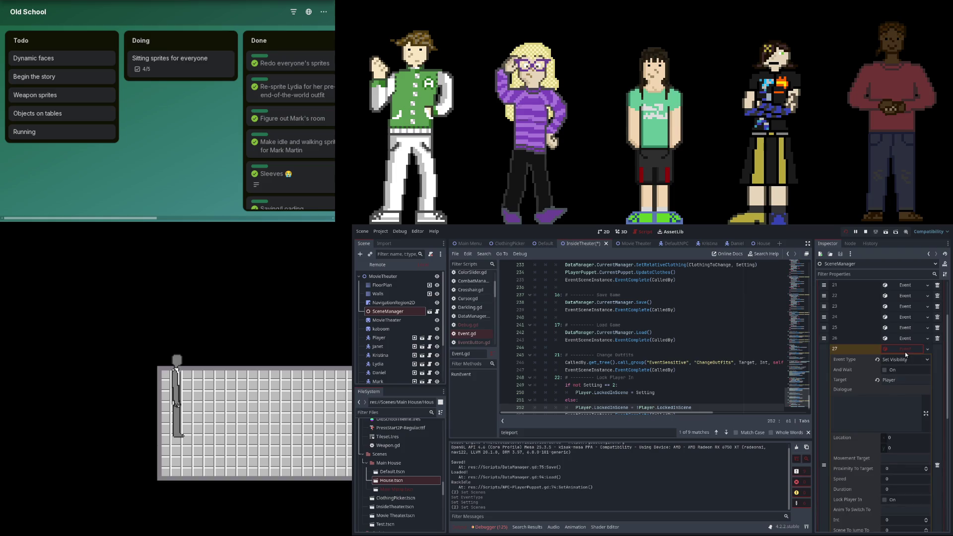
{"action": "left_click", "coordinate": [899, 368]}
{"action": "left_click", "coordinate": [900, 370]}
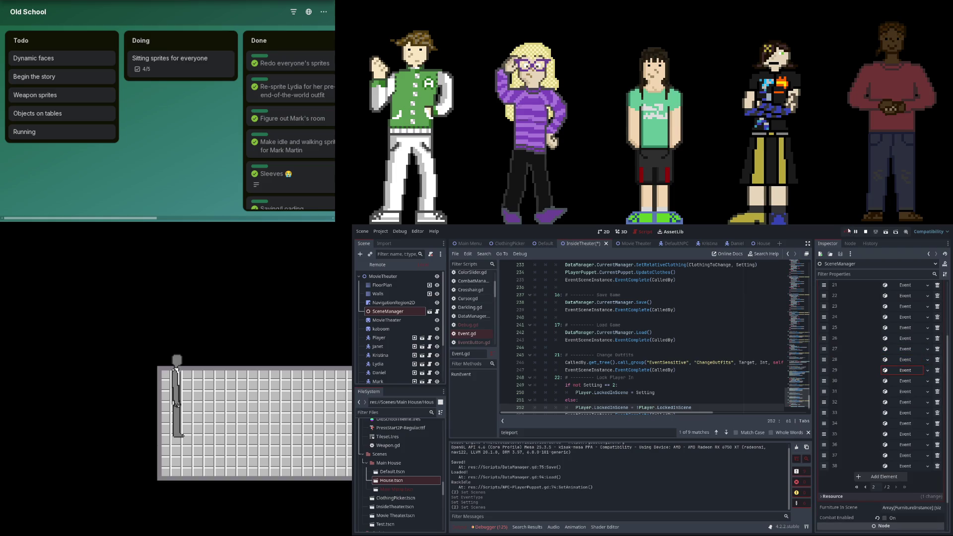
{"action": "left_click", "coordinate": [845, 233]}
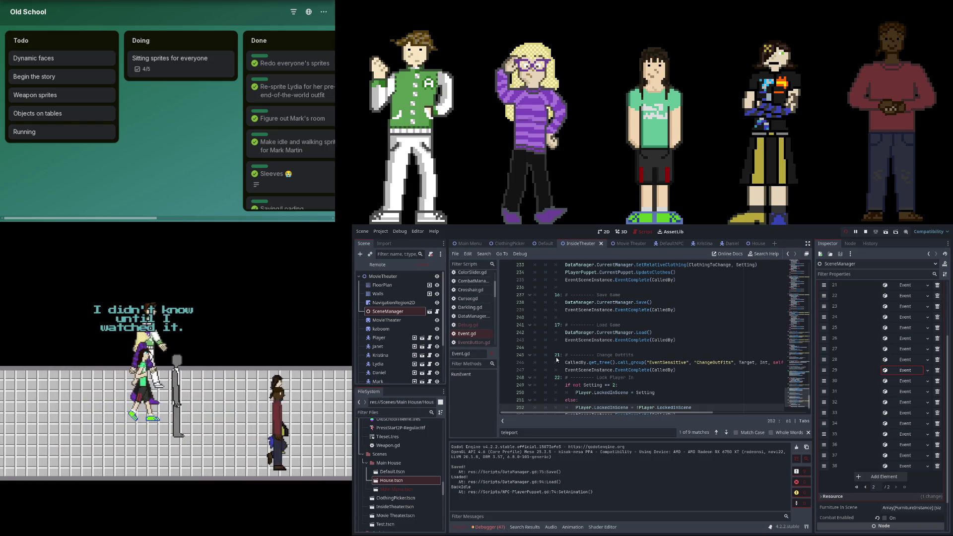
- Read the dialogue in scene events 37, 33, 34 and 32
{"action": "left_click", "coordinate": [893, 457]}
{"action": "left_click", "coordinate": [893, 457]}
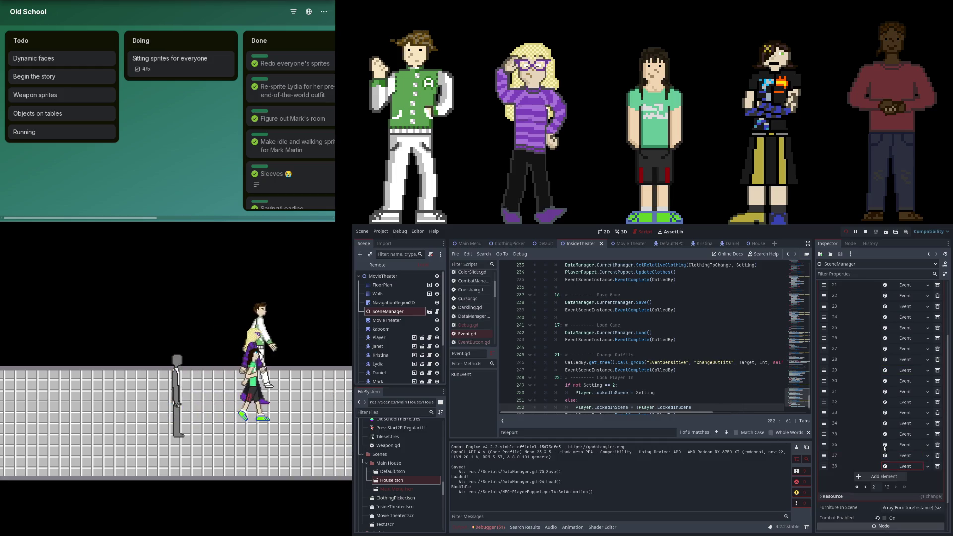
{"action": "left_click", "coordinate": [895, 423]}
{"action": "left_click", "coordinate": [894, 422]}
{"action": "left_click", "coordinate": [895, 414]}
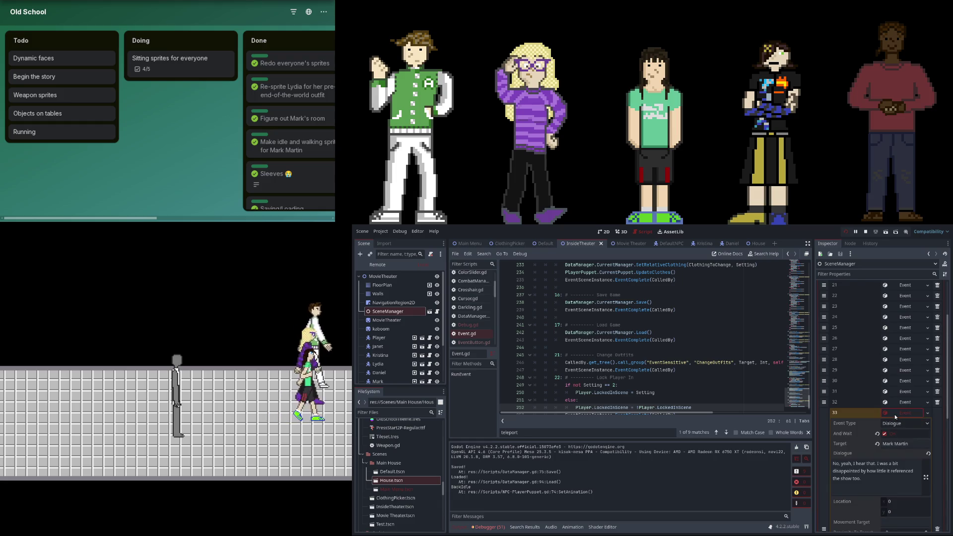
{"action": "left_click", "coordinate": [895, 414]}
{"action": "left_click", "coordinate": [914, 394]}
{"action": "left_click", "coordinate": [911, 392]}
{"action": "left_click", "coordinate": [910, 401]}
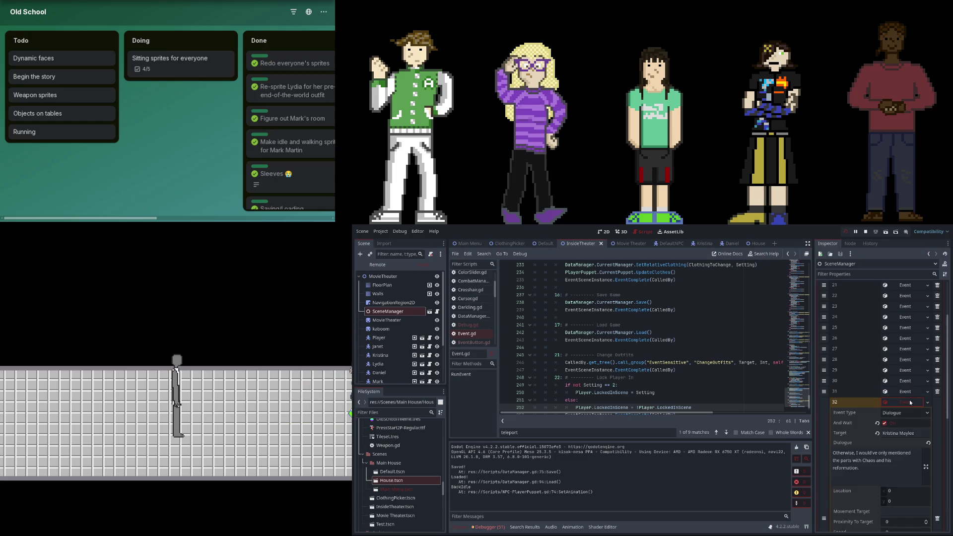
- Check the Player Set Visibility event 27 and the target locations of movement events 26 and 25
{"action": "left_click", "coordinate": [911, 402]}
{"action": "left_click", "coordinate": [909, 361]}
{"action": "left_click", "coordinate": [905, 347]}
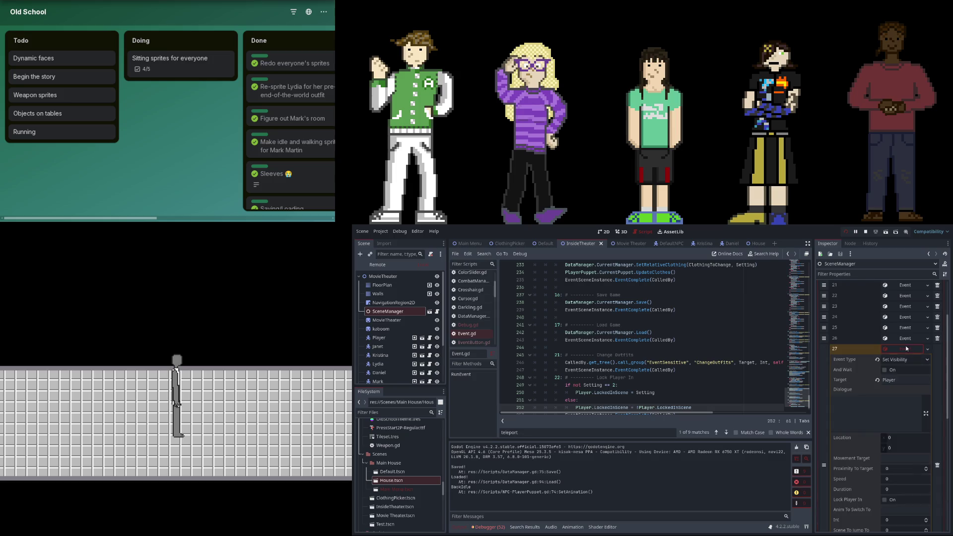
{"action": "left_click", "coordinate": [906, 346]}
{"action": "left_click", "coordinate": [903, 337]}
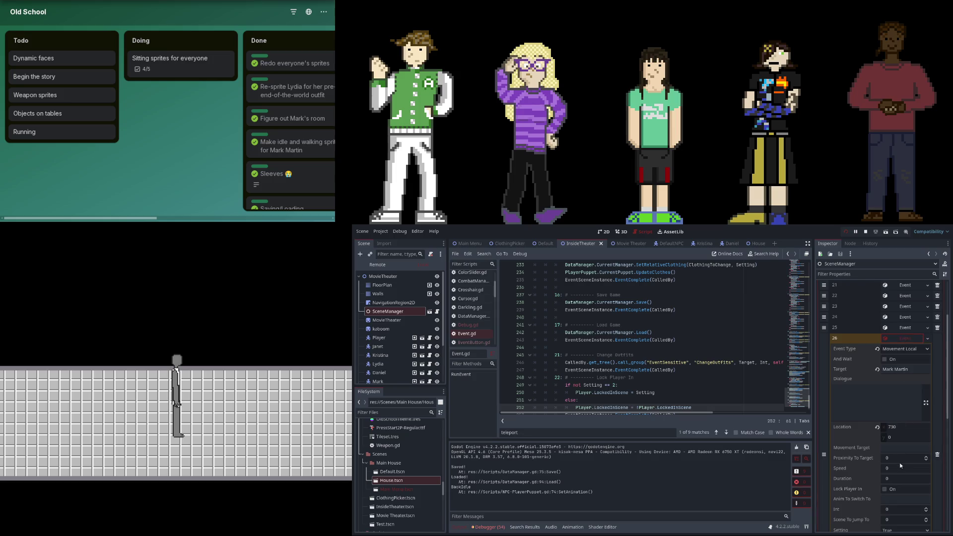
{"action": "left_click", "coordinate": [905, 339]}
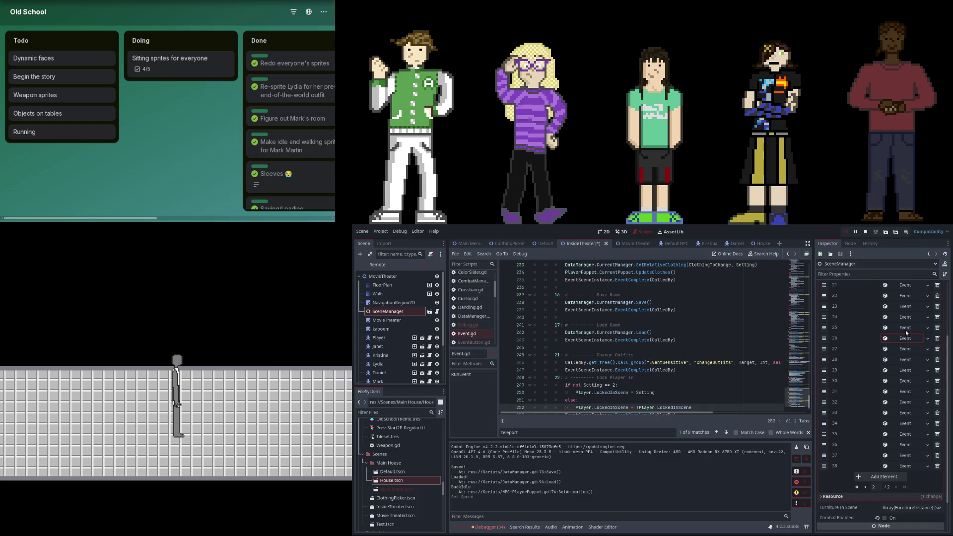
{"action": "left_click", "coordinate": [906, 328]}
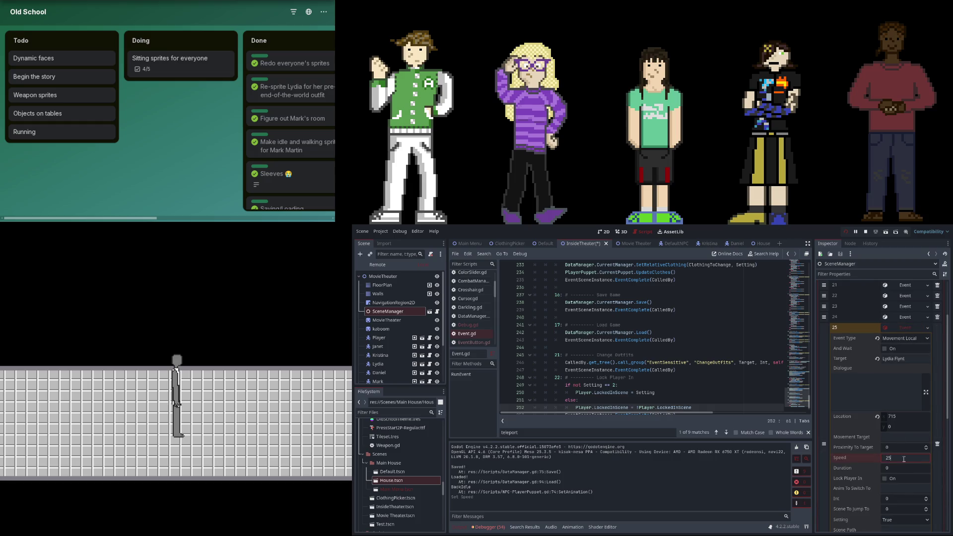
{"action": "left_click", "coordinate": [904, 328]}
{"action": "left_click", "coordinate": [900, 349]}
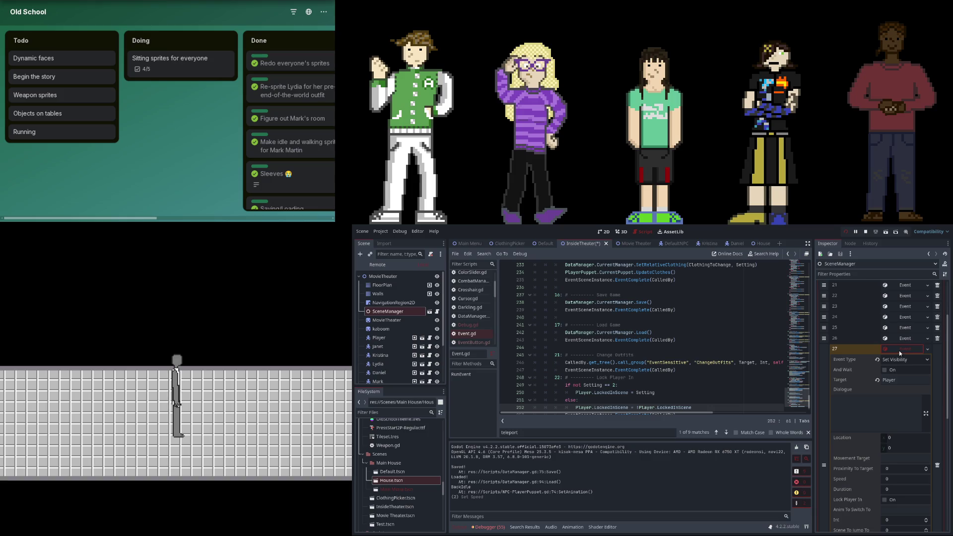
{"action": "left_click", "coordinate": [898, 351]}
{"action": "left_click", "coordinate": [900, 320]}
{"action": "left_click", "coordinate": [900, 319]}
- Review events 23 and 24, including the Wait event 24's duration
{"action": "left_click", "coordinate": [900, 318]}
{"action": "left_click", "coordinate": [900, 318]}
{"action": "left_click", "coordinate": [901, 307]}
{"action": "left_click", "coordinate": [901, 306]}
{"action": "left_click", "coordinate": [902, 317]}
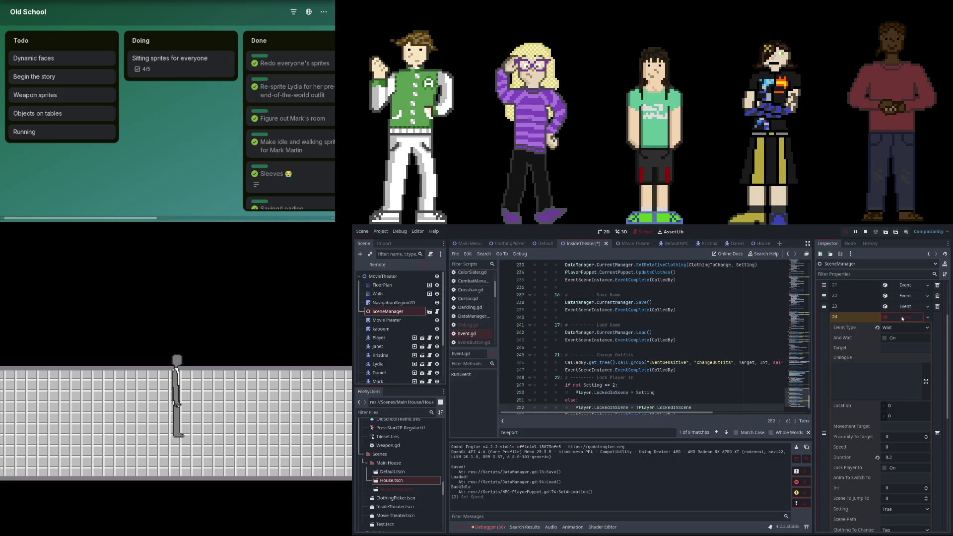
{"action": "left_click", "coordinate": [902, 319]}
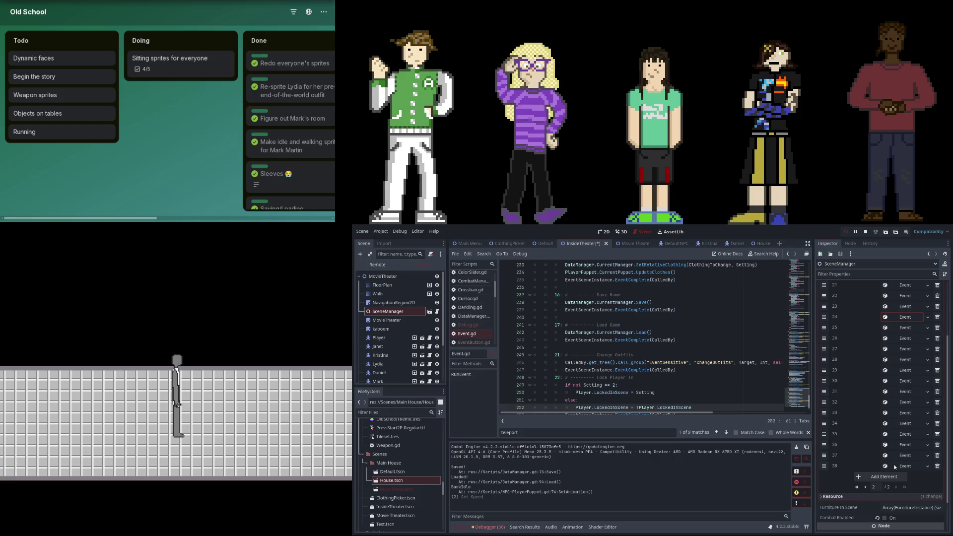
- Add a new Wait event, set its Speed and move it up the event list
{"action": "left_click", "coordinate": [893, 476]}
{"action": "left_click", "coordinate": [908, 478]}
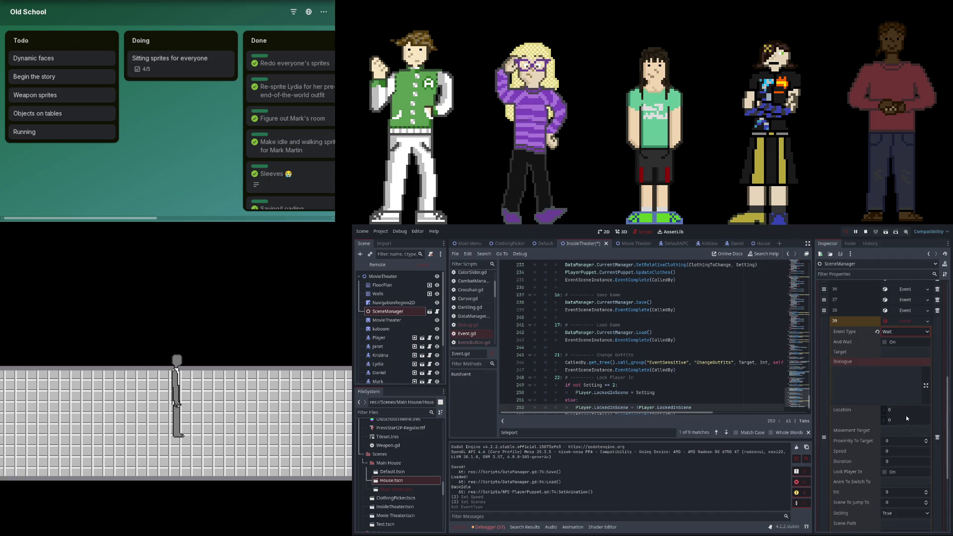
{"action": "left_click", "coordinate": [900, 453]}
{"action": "type", "text": ".1"}
{"action": "key", "text": "Return"}
{"action": "left_click_drag", "start_coordinate": [825, 427], "coordinate": [824, 318]}
{"action": "left_click", "coordinate": [896, 319]}
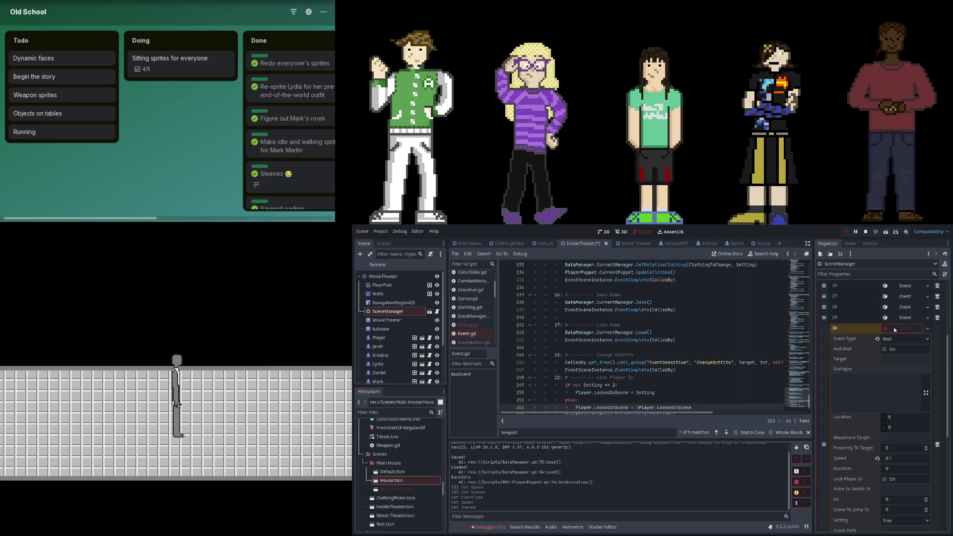
{"action": "left_click", "coordinate": [895, 323]}
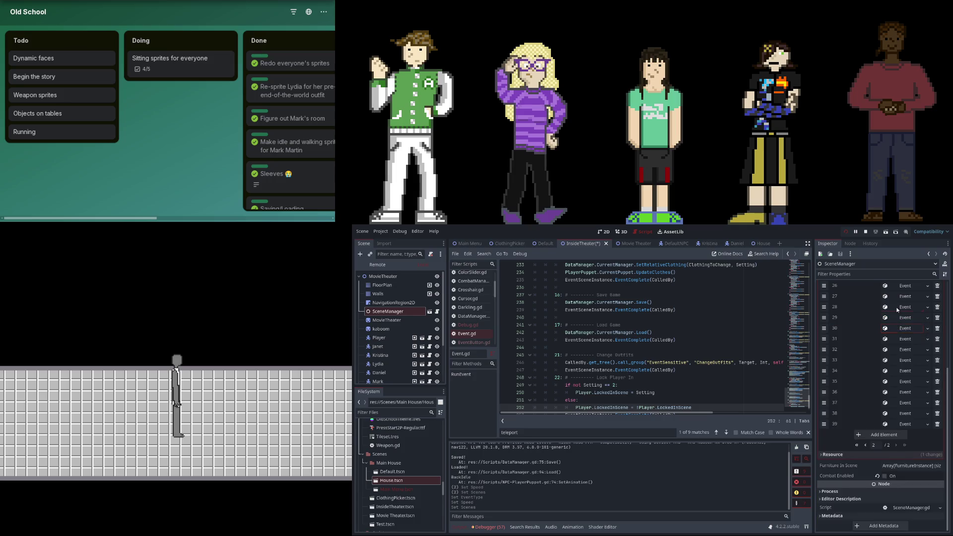
- Move event 30 above events 28 and 29, then verify events 25 and 27
{"action": "left_click_drag", "start_coordinate": [825, 328], "coordinate": [827, 285]}
{"action": "scroll", "coordinate": [899, 380], "scroll_direction": "up", "scroll_amount": 5}
{"action": "left_click", "coordinate": [898, 411]}
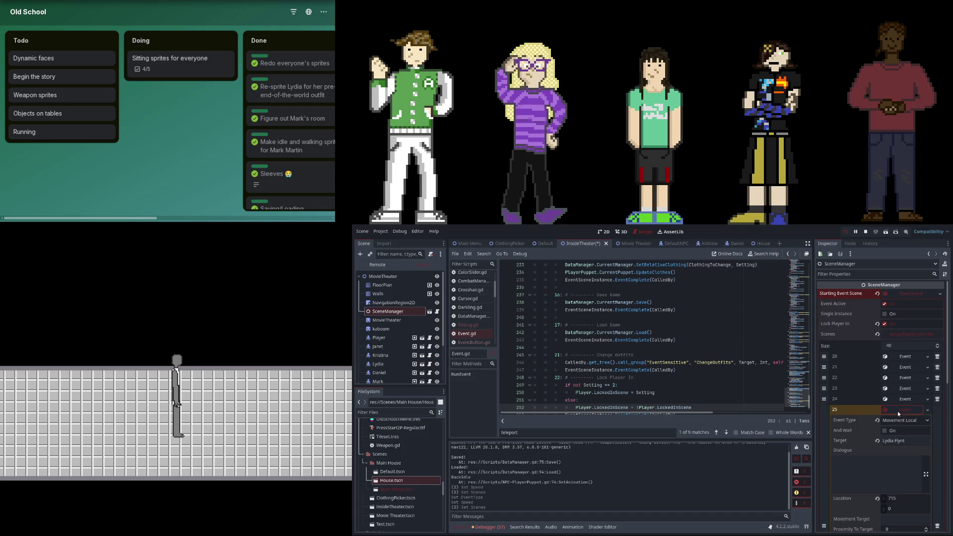
{"action": "left_click", "coordinate": [899, 411]}
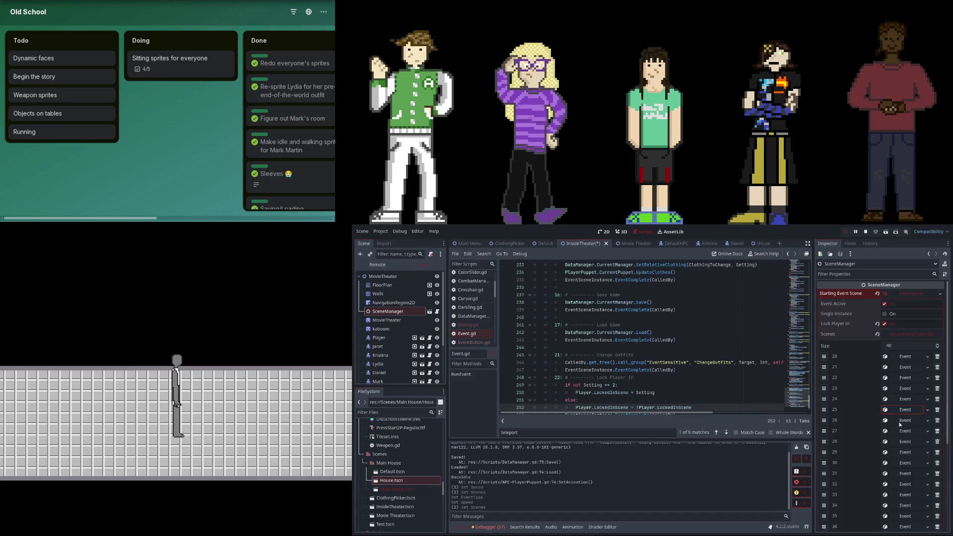
{"action": "left_click", "coordinate": [899, 427]}
{"action": "left_click", "coordinate": [898, 428]}
- Show the debugger's Errors list of errors and warnings
{"action": "left_click", "coordinate": [488, 527]}
{"action": "left_click", "coordinate": [496, 446]}
{"action": "mouse_move", "coordinate": [810, 472]}
{"action": "left_mouse_down"}
{"action": "mouse_move", "coordinate": [807, 513]}
{"action": "mouse_move", "coordinate": [810, 494]}
{"action": "left_mouse_up"}
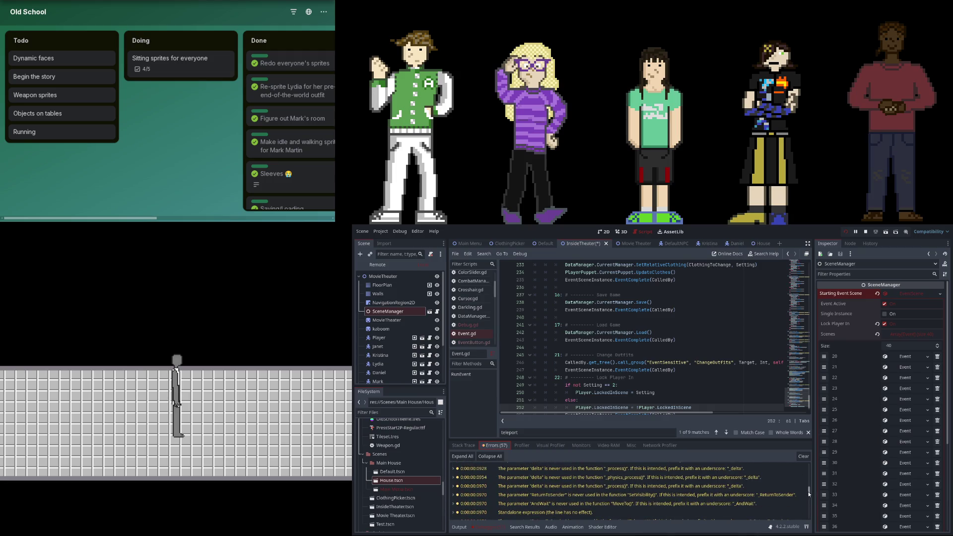
- Clear the errors, stop the game, save the scene, relaunch with F5, and view the new errors
{"action": "left_click", "coordinate": [802, 457]}
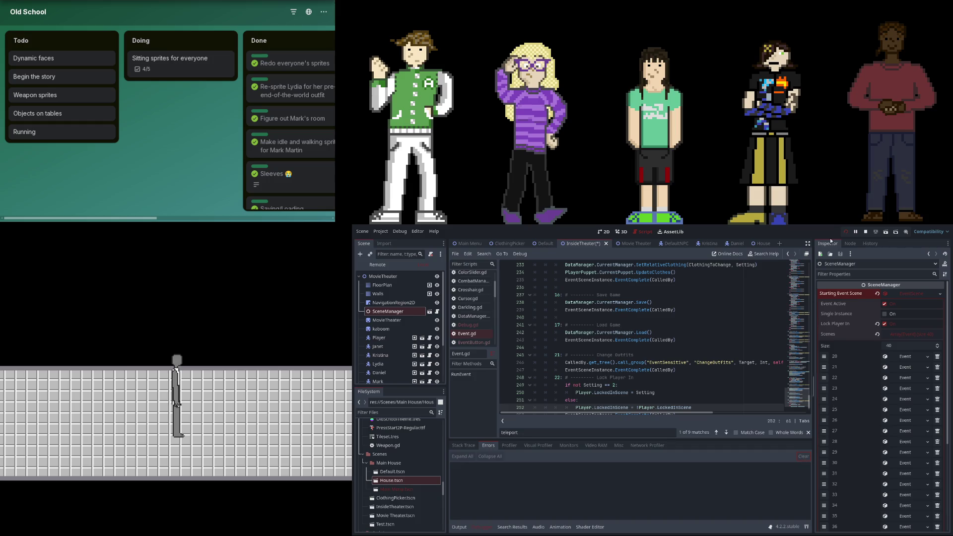
{"action": "left_click", "coordinate": [844, 232]}
{"action": "key", "text": "ctrl+s"}
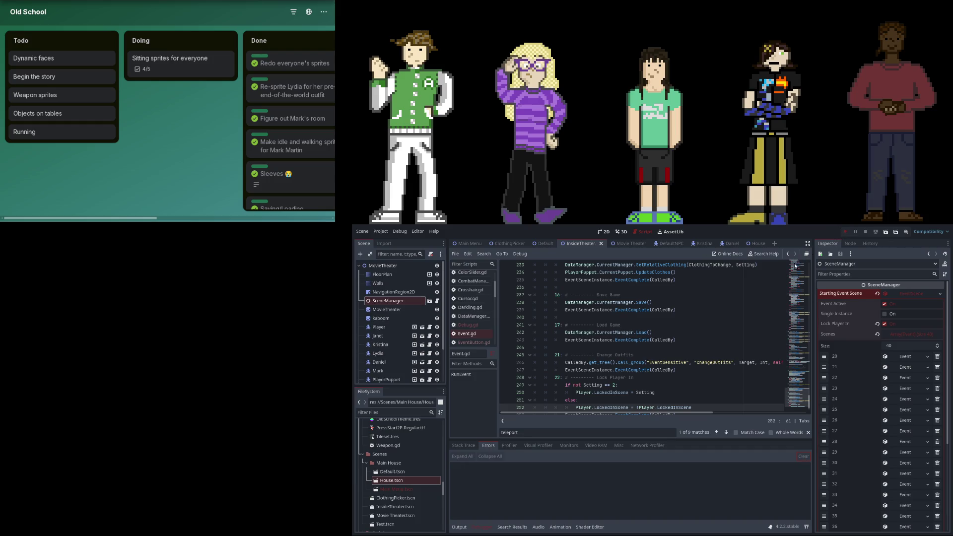
{"action": "key", "text": "F5"}
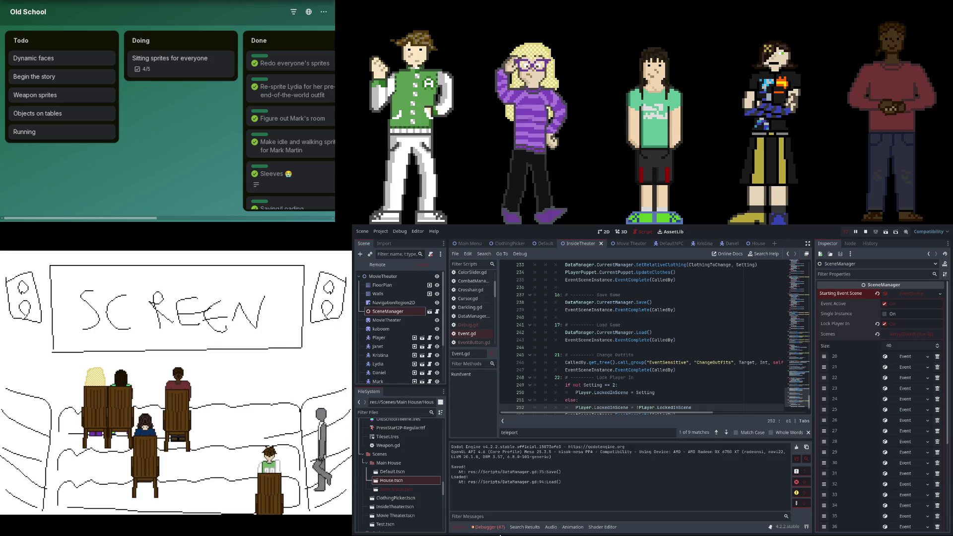
{"action": "left_click", "coordinate": [489, 527]}
{"action": "left_click", "coordinate": [494, 446]}
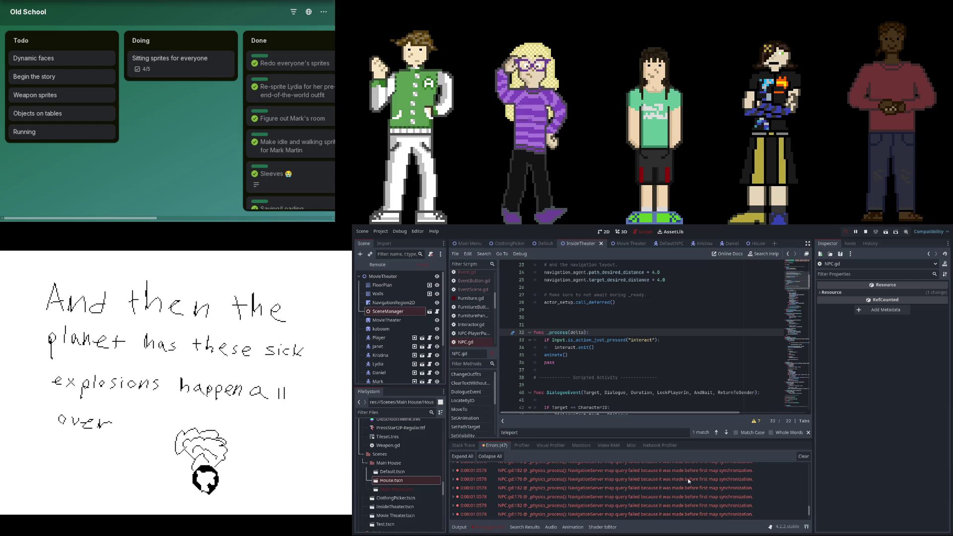
{"action": "scroll", "coordinate": [686, 485], "scroll_direction": "up", "scroll_amount": 2}
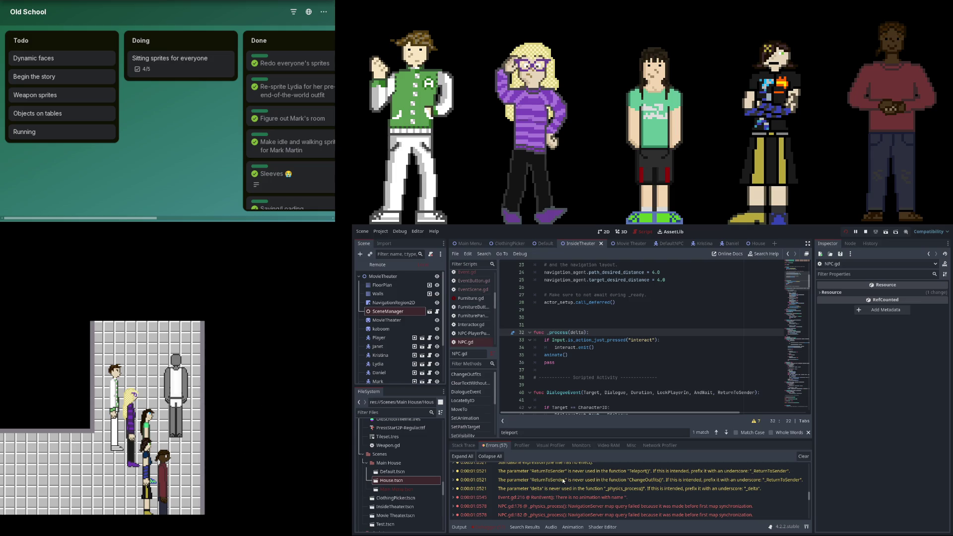
- Jump to the Teleport warning's code, then show the theater layout centred in the 2D view
{"action": "left_click", "coordinate": [572, 473]}
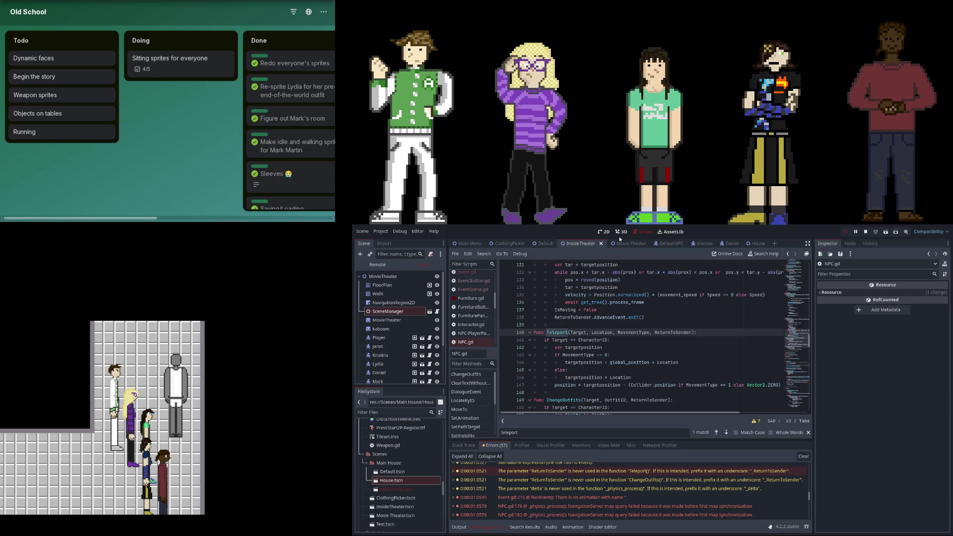
{"action": "left_click", "coordinate": [604, 232]}
{"action": "scroll", "coordinate": [635, 316], "scroll_direction": "down", "scroll_amount": 6}
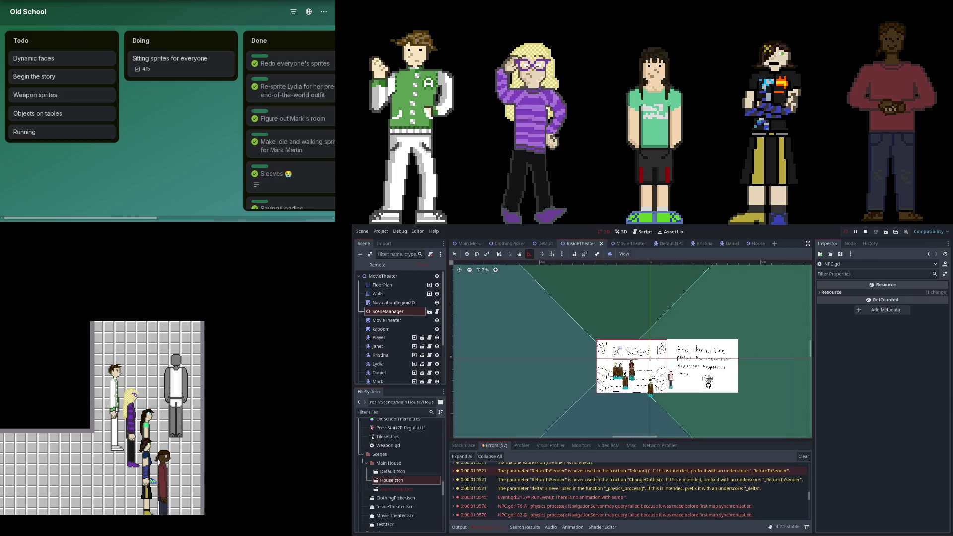
{"action": "left_click_drag", "start_coordinate": [685, 311], "coordinate": [581, 321]}
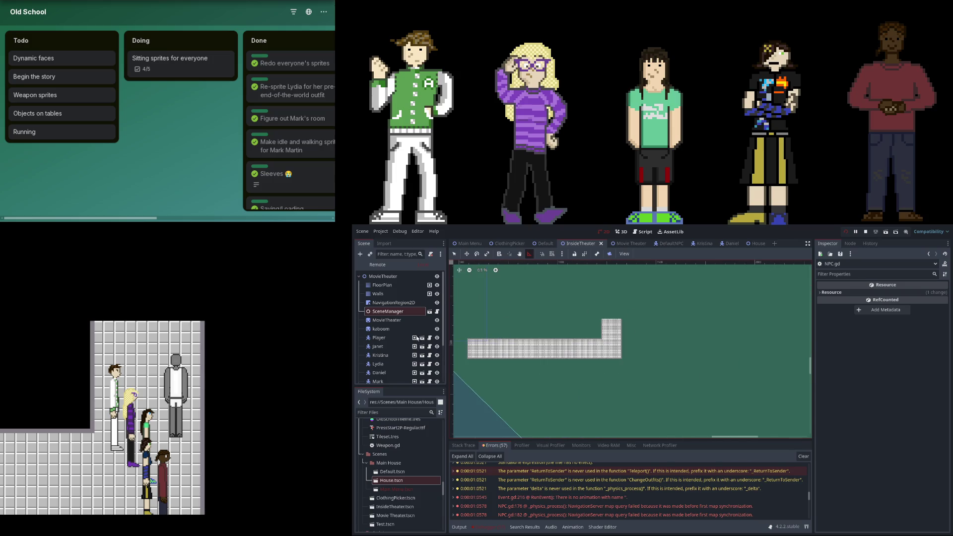
- Select a block of FloorPlan floor tiles and shift it to the left
{"action": "left_click", "coordinate": [399, 286]}
{"action": "scroll", "coordinate": [566, 387], "scroll_direction": "up", "scroll_amount": 4}
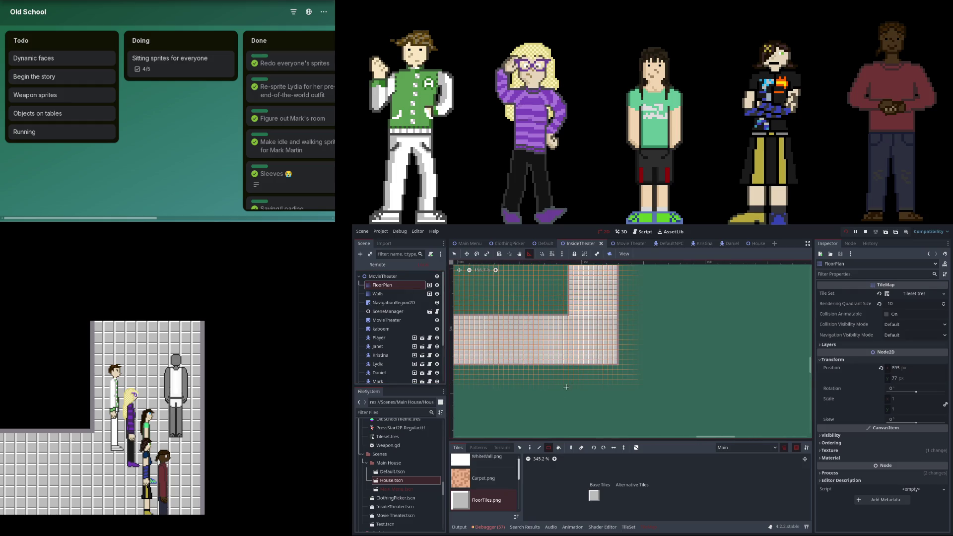
{"action": "left_click", "coordinate": [519, 450]}
{"action": "left_click_drag", "start_coordinate": [620, 365], "coordinate": [671, 400]}
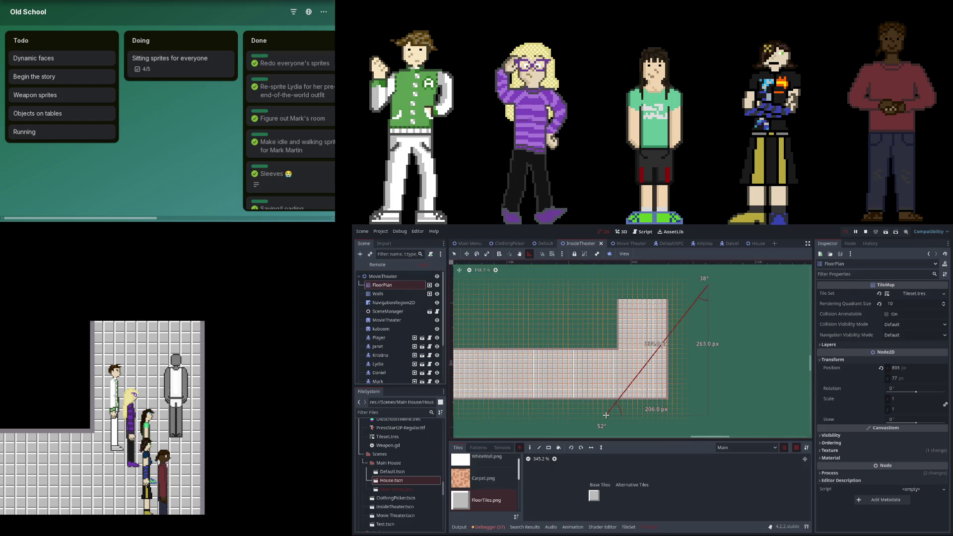
{"action": "left_click", "coordinate": [454, 254]}
{"action": "left_click_drag", "start_coordinate": [740, 285], "coordinate": [615, 413]}
{"action": "left_click_drag", "start_coordinate": [660, 357], "coordinate": [599, 357]}
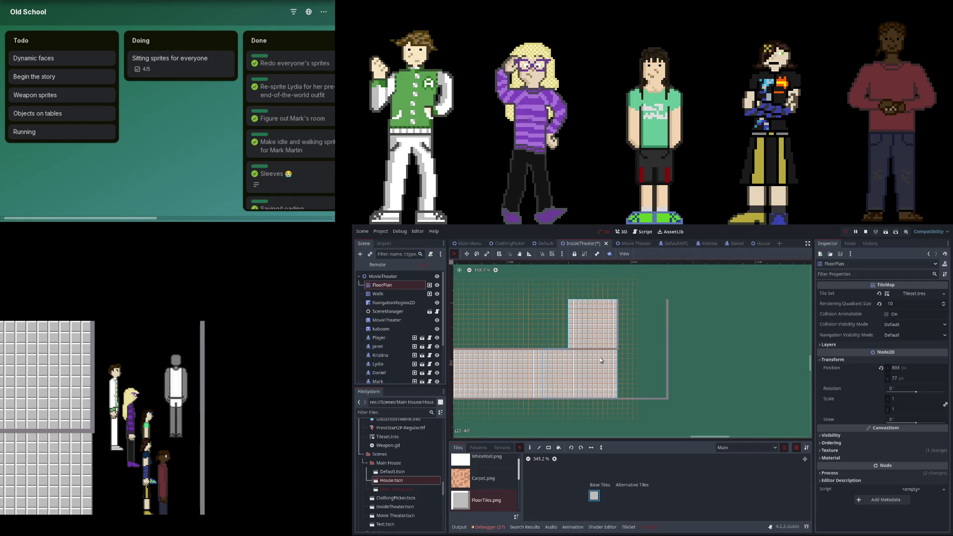
- Box-select the Walls layer tiles around the floor's right end
{"action": "scroll", "coordinate": [600, 356], "scroll_direction": "left", "scroll_amount": 5}
{"action": "left_click", "coordinate": [403, 293]}
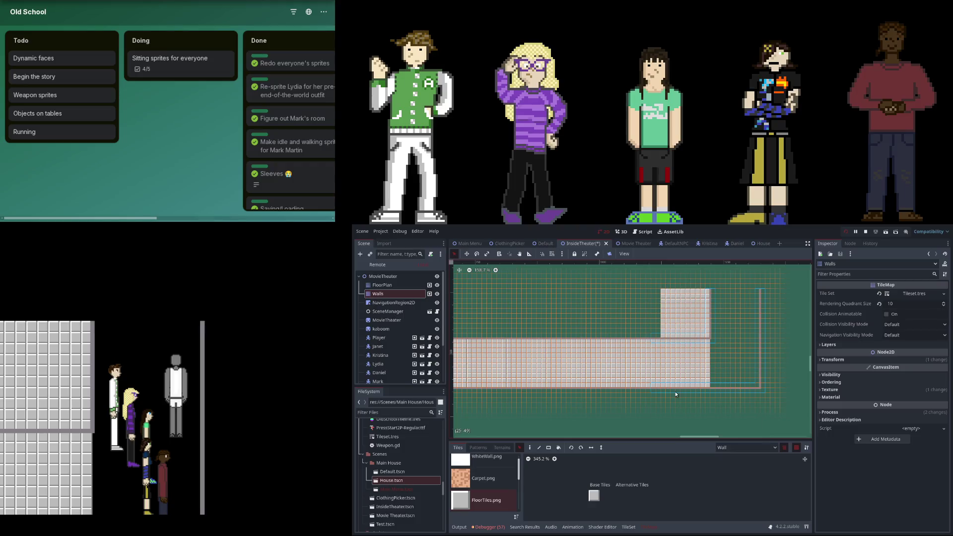
{"action": "left_click", "coordinate": [656, 394]}
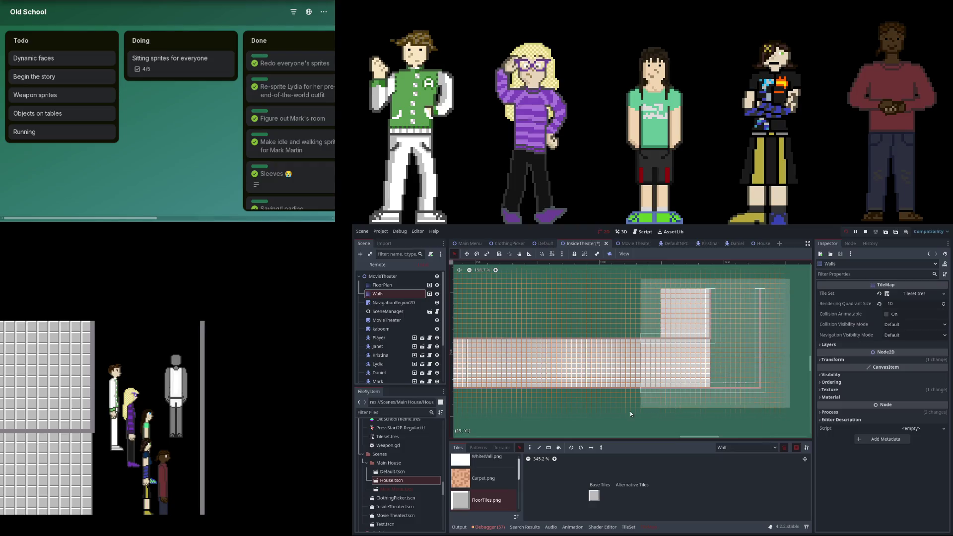
{"action": "mouse_move", "coordinate": [759, 388]}
{"action": "left_mouse_down"}
{"action": "mouse_move", "coordinate": [696, 386]}
{"action": "mouse_move", "coordinate": [709, 386]}
{"action": "left_mouse_up"}
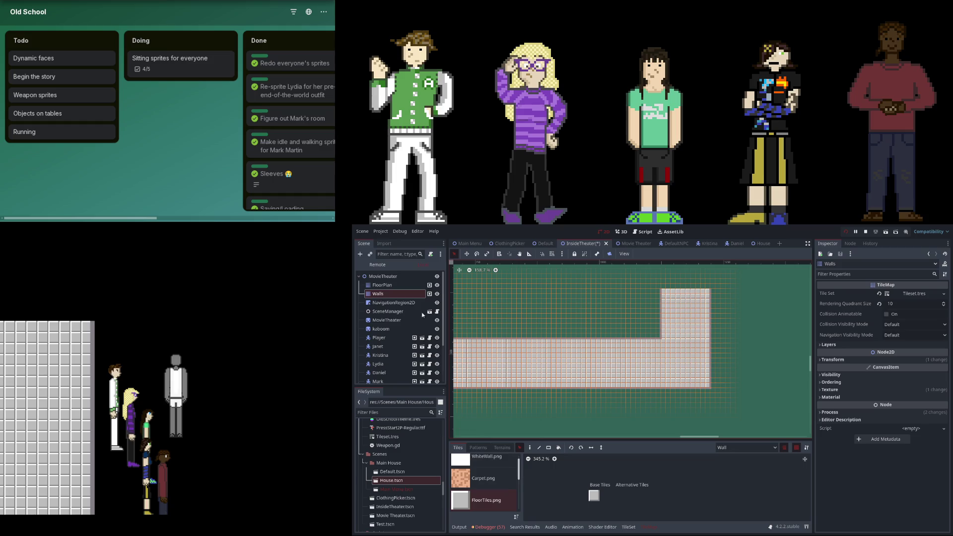
- Select the SceneManager node and show the Output log
{"action": "scroll", "coordinate": [414, 343], "scroll_direction": "down", "scroll_amount": 2}
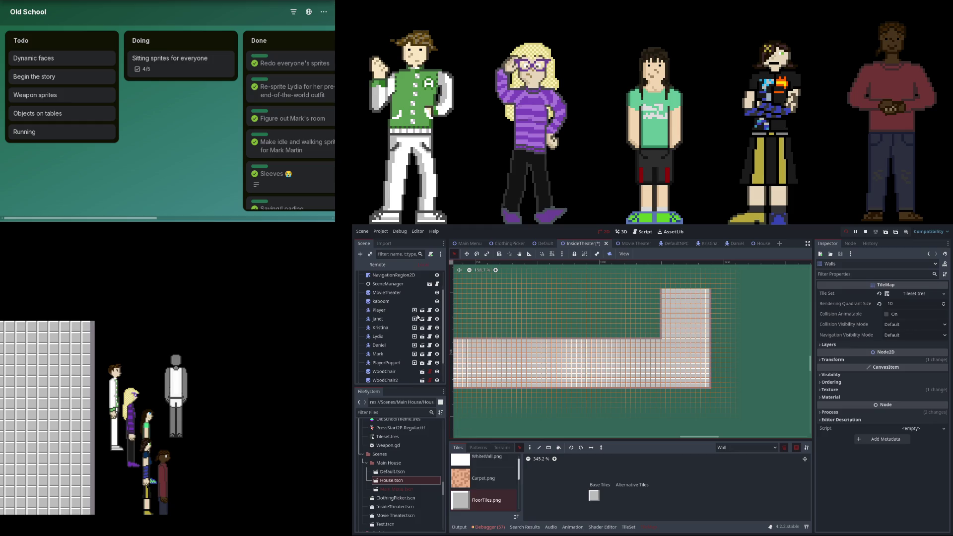
{"action": "scroll", "coordinate": [397, 318], "scroll_direction": "up", "scroll_amount": 2}
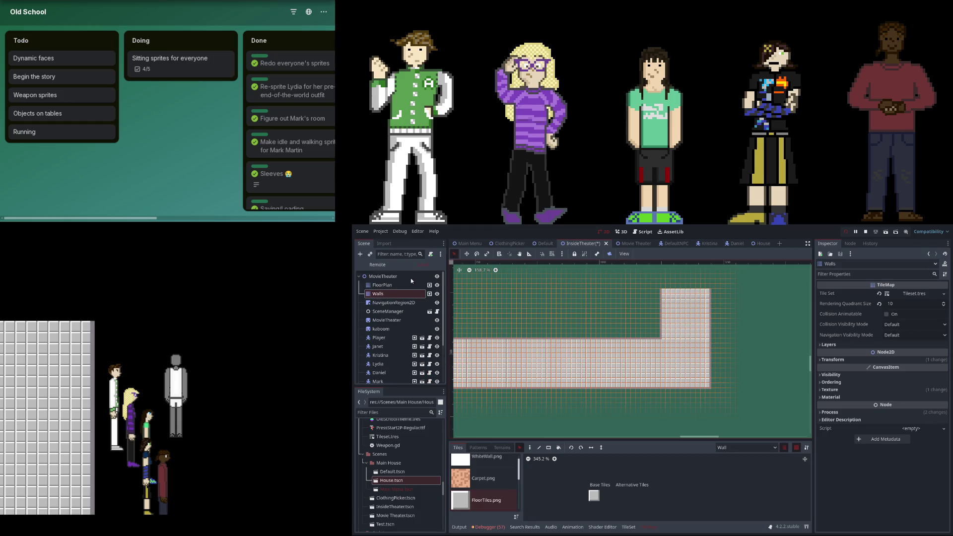
{"action": "left_click", "coordinate": [387, 311]}
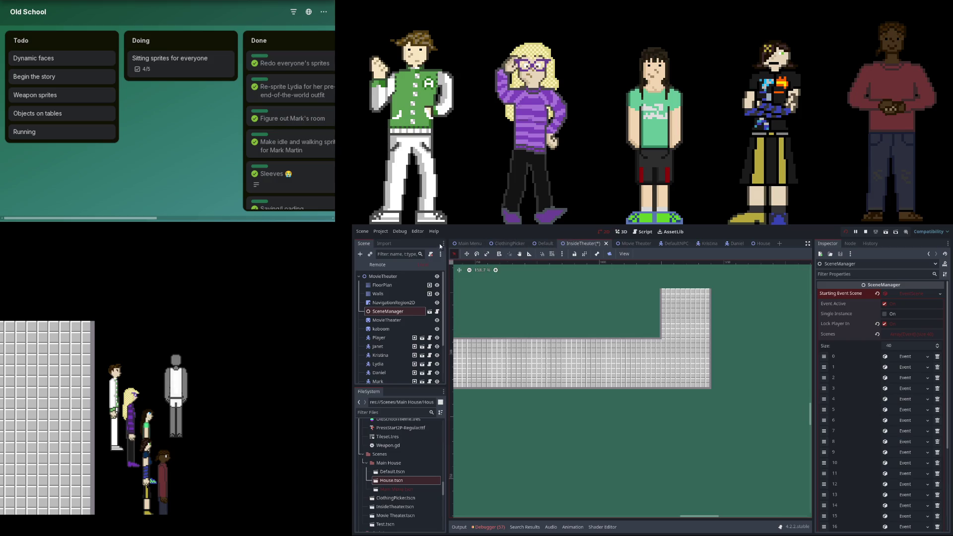
{"action": "left_click", "coordinate": [489, 527]}
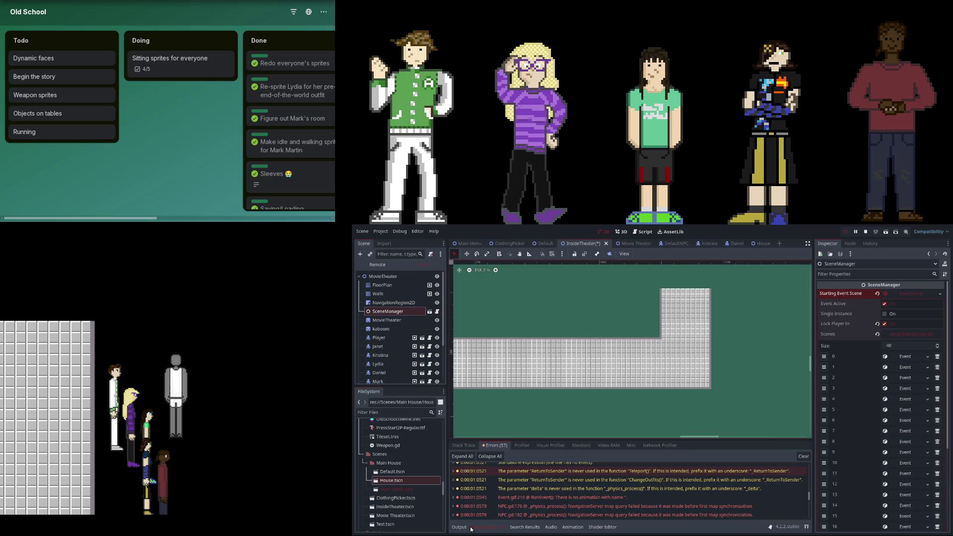
{"action": "left_click", "coordinate": [461, 444]}
{"action": "left_click", "coordinate": [459, 527]}
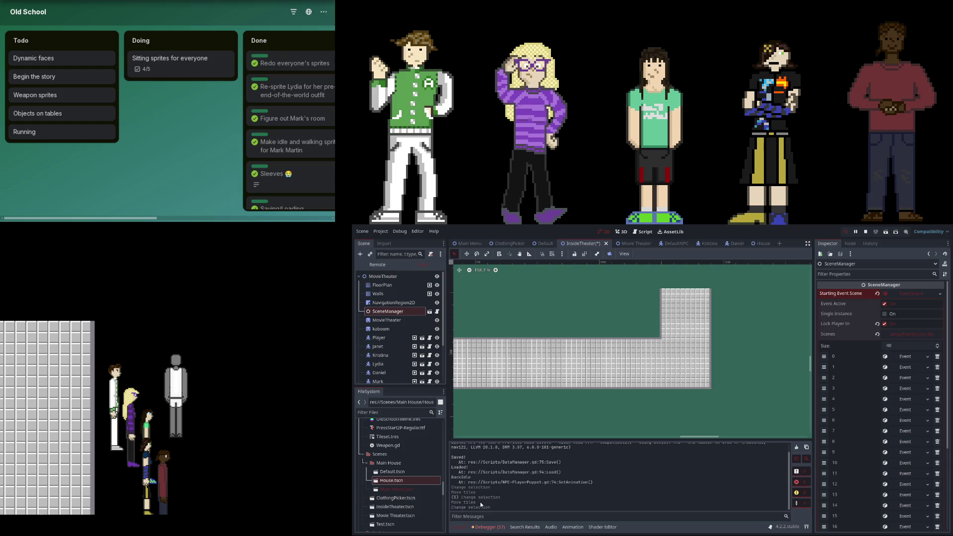
- Undo and redo the last wall tile move repeatedly to compare the layouts
{"action": "left_click", "coordinate": [487, 254]}
{"action": "key", "text": "ctrl+z"}
{"action": "key", "text": "ctrl+z"}
{"action": "scroll", "coordinate": [721, 332], "scroll_direction": "up", "scroll_amount": 2}
{"action": "scroll", "coordinate": [708, 330], "scroll_direction": "up", "scroll_amount": 4}
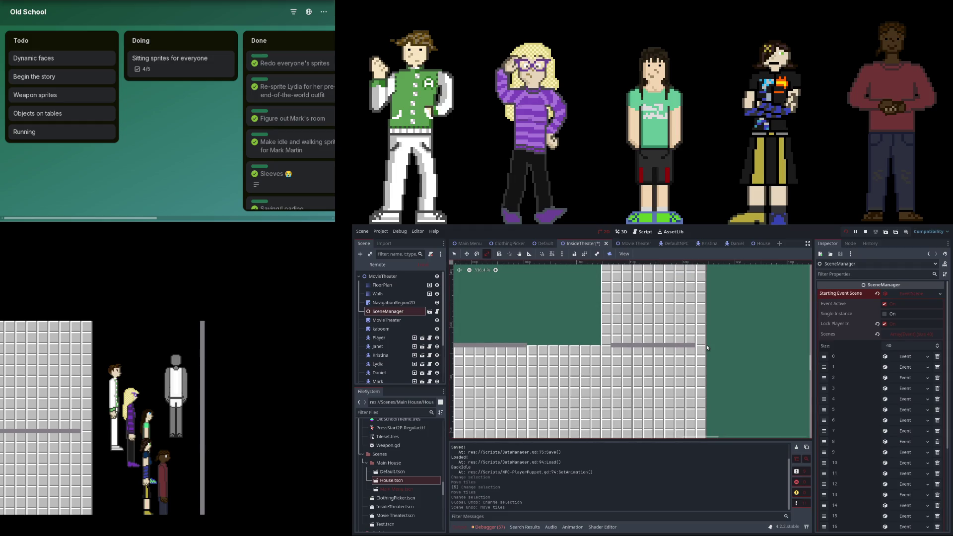
{"action": "scroll", "coordinate": [650, 356], "scroll_direction": "down", "scroll_amount": 2}
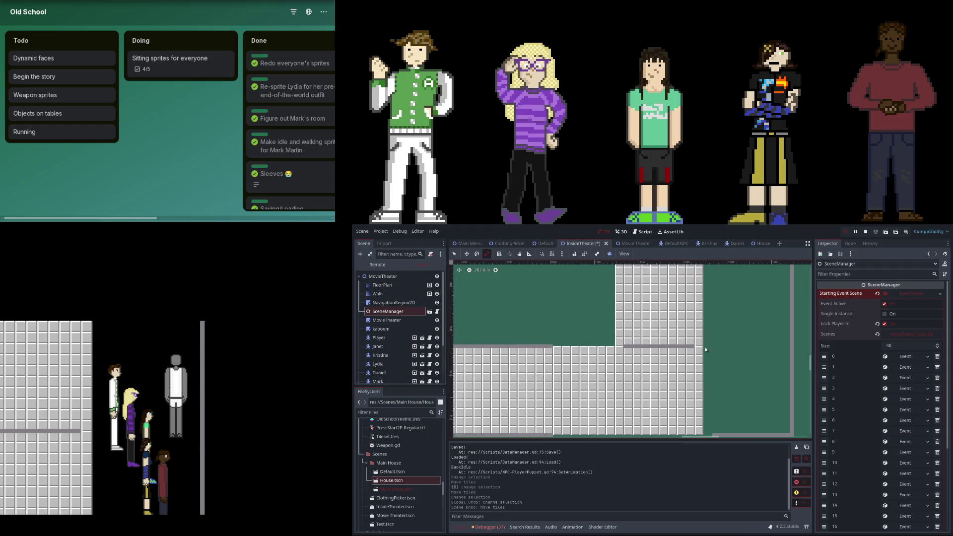
{"action": "key", "text": "ctrl+shift+z"}
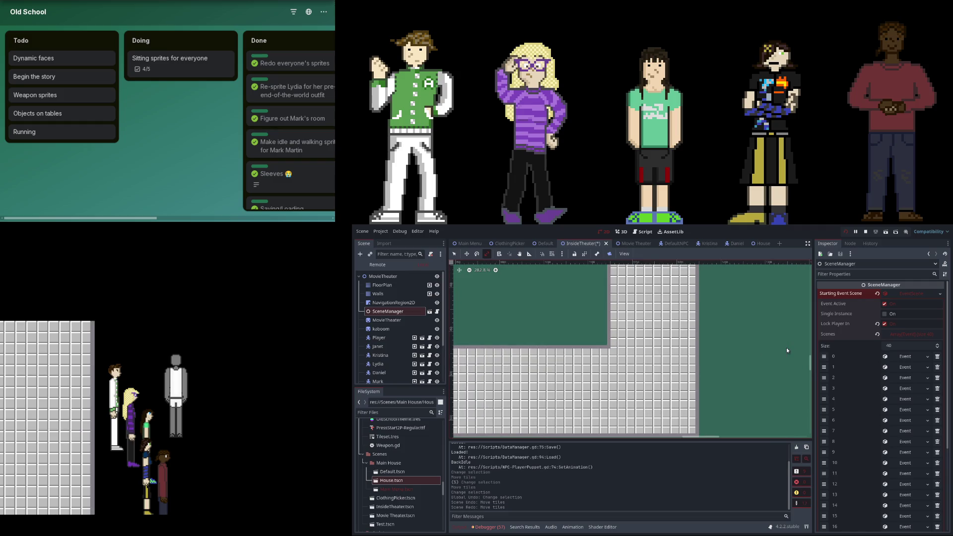
{"action": "key", "text": "ctrl+z"}
{"action": "key", "text": "ctrl+shift+z"}
{"action": "key", "text": "ctrl+z"}
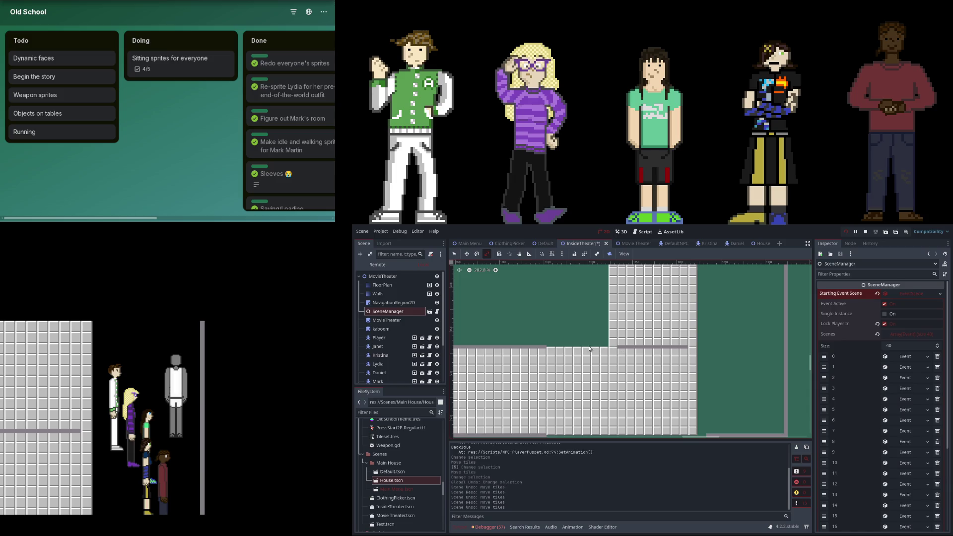
- Measure about 80 px near the wall edge with the Ruler, then reapply the tile move
{"action": "left_click", "coordinate": [530, 253]}
{"action": "left_click_drag", "start_coordinate": [619, 348], "coordinate": [546, 347]}
{"action": "left_click_drag", "start_coordinate": [546, 347], "coordinate": [547, 347]}
{"action": "key", "text": "ctrl+shift+z"}
{"action": "scroll", "coordinate": [886, 389], "scroll_direction": "down", "scroll_amount": 5}
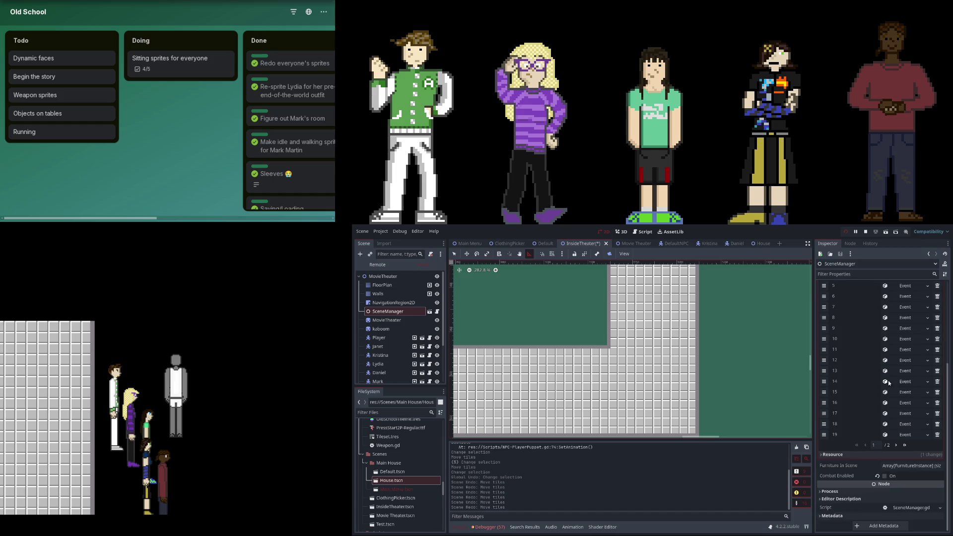
- Set movement event 20's x location to 605
{"action": "left_click", "coordinate": [897, 445]}
{"action": "left_click", "coordinate": [908, 425]}
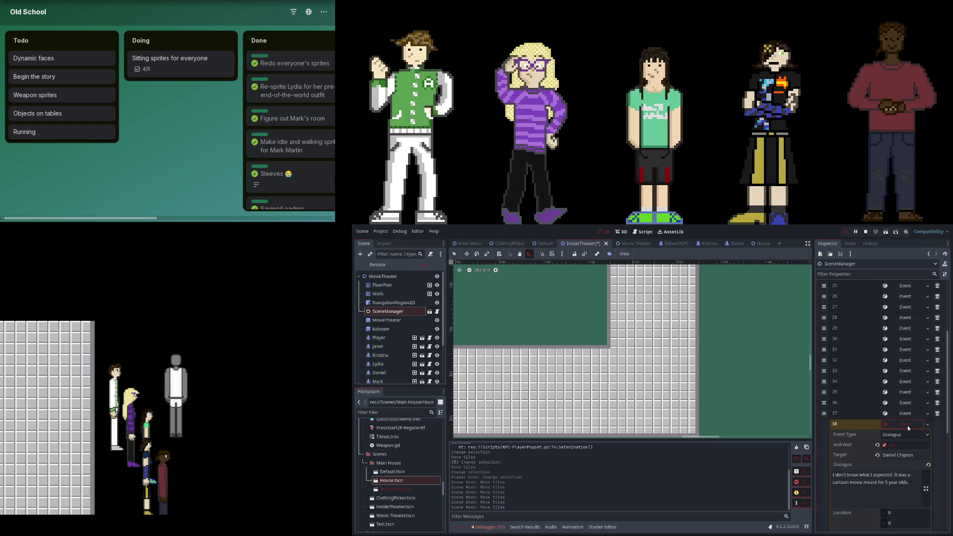
{"action": "left_click", "coordinate": [907, 425]}
{"action": "left_click", "coordinate": [918, 381]}
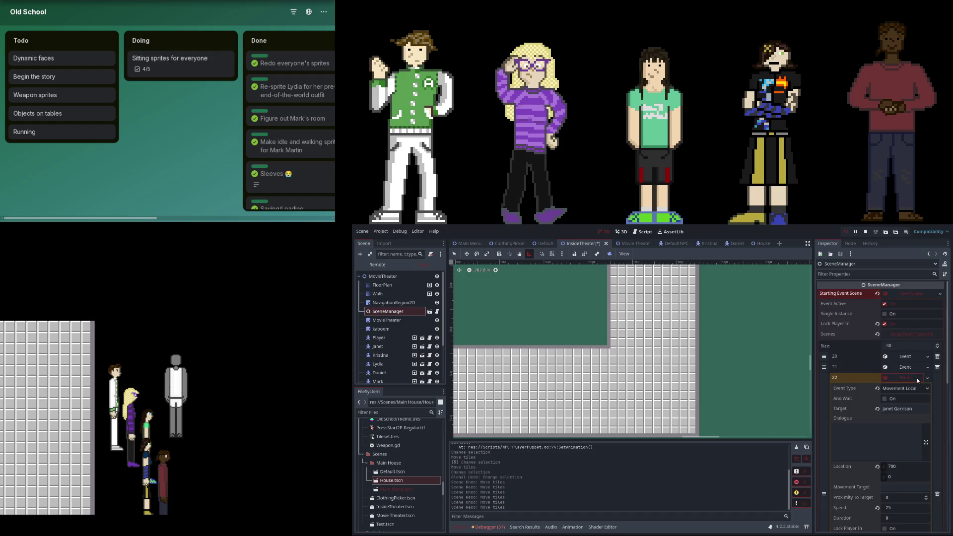
{"action": "left_click", "coordinate": [902, 377]}
{"action": "left_click", "coordinate": [902, 367]}
{"action": "left_click", "coordinate": [902, 367]}
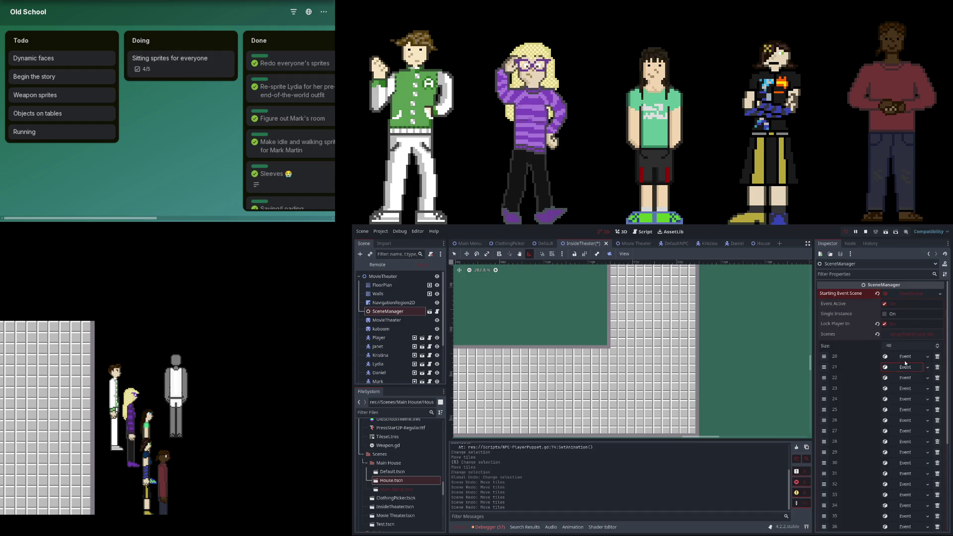
{"action": "left_click", "coordinate": [904, 357]}
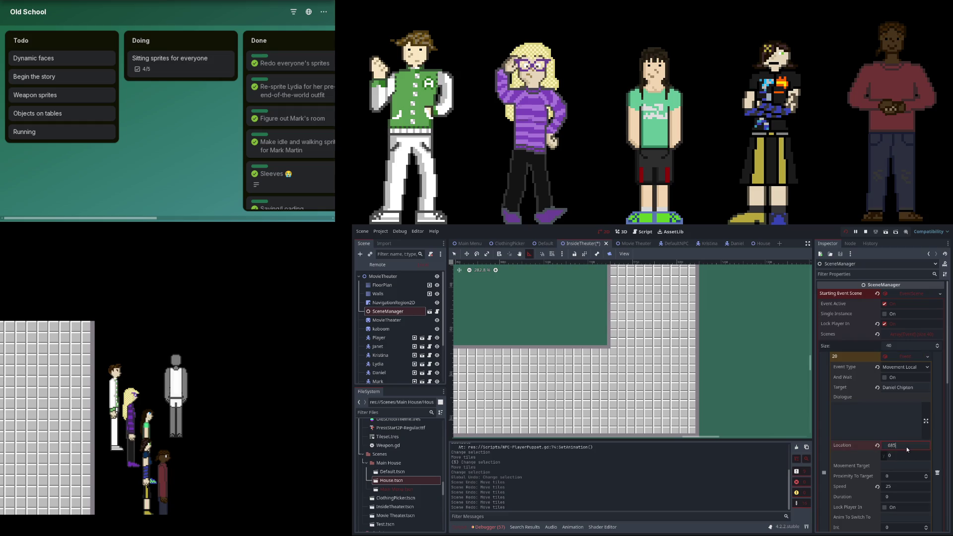
{"action": "key", "text": "Return"}
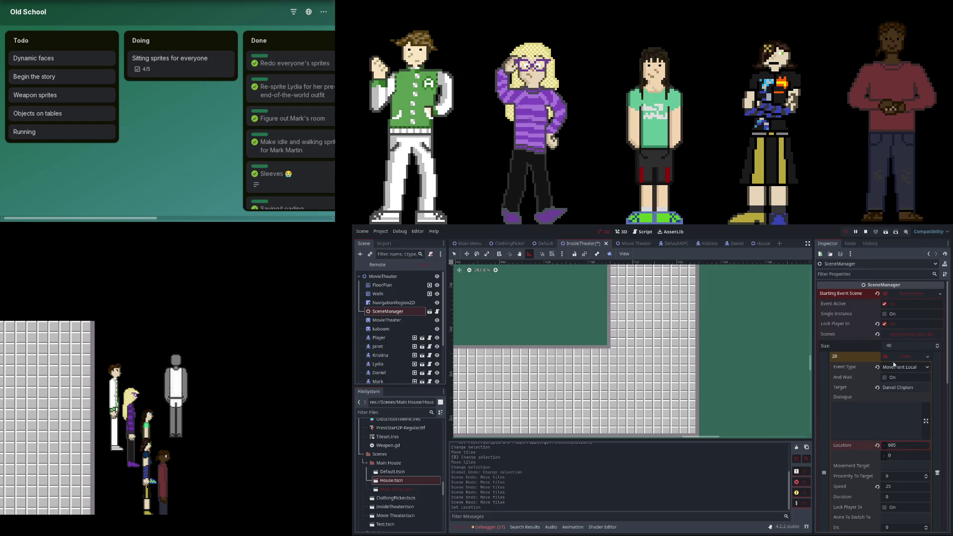
{"action": "left_click", "coordinate": [901, 357]}
- Set movement events 22 and 23 x locations to 620 and 635
{"action": "left_click", "coordinate": [891, 368]}
{"action": "left_click", "coordinate": [897, 467]}
{"action": "key", "text": "Return"}
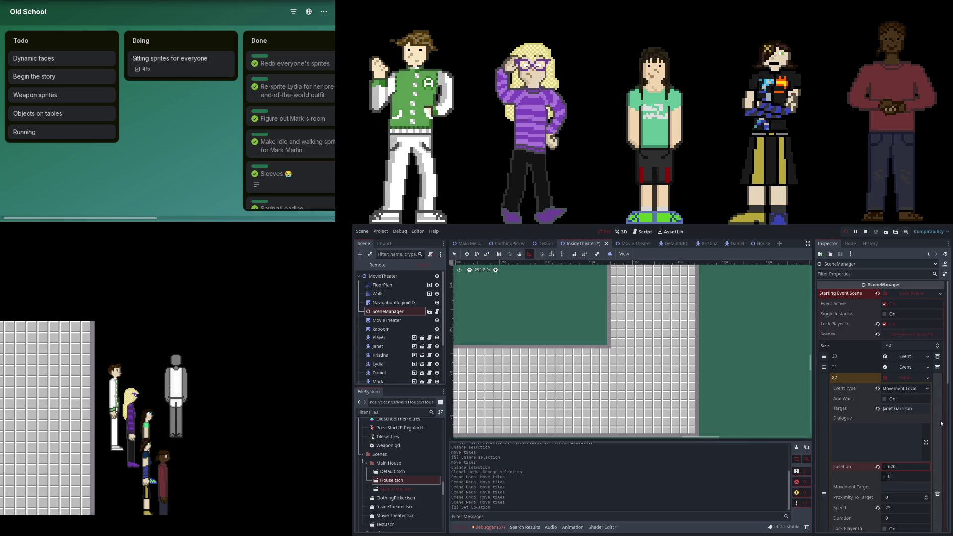
{"action": "left_click", "coordinate": [898, 377]}
{"action": "left_click", "coordinate": [899, 388]}
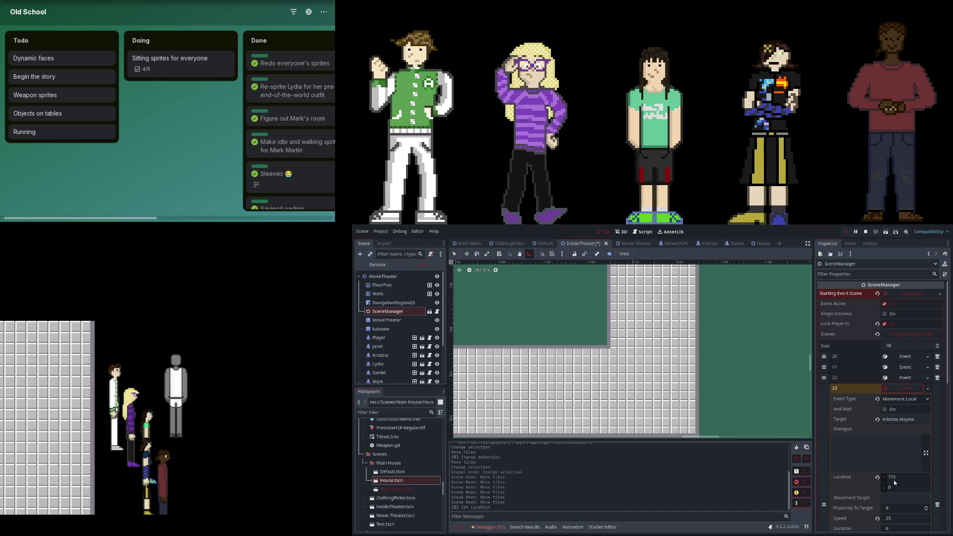
{"action": "type", "text": "635"}
{"action": "key", "text": "Return"}
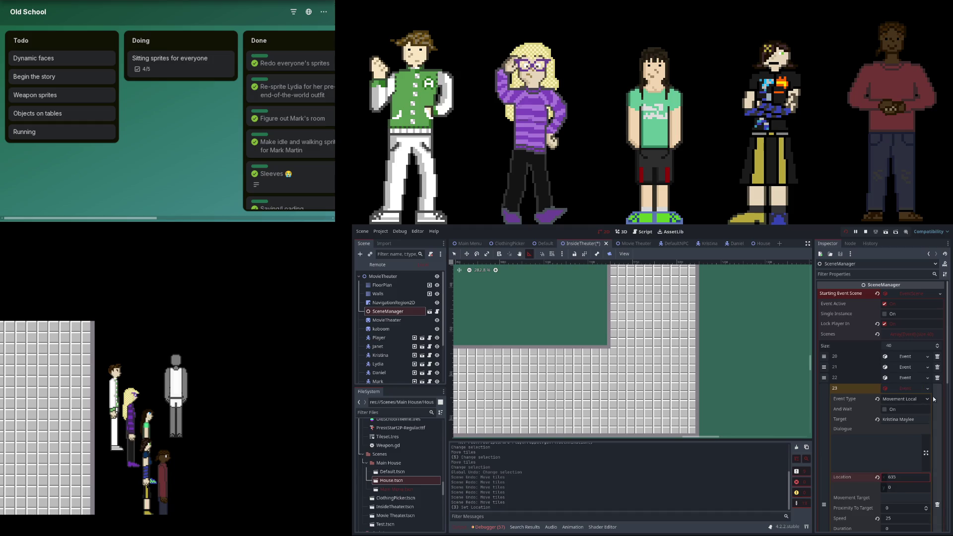
{"action": "left_click", "coordinate": [909, 388]}
{"action": "left_click", "coordinate": [910, 400]}
{"action": "left_click", "coordinate": [909, 402]}
- Set movement events 25 and 27 x locations to 650 and 665
{"action": "left_click", "coordinate": [907, 411]}
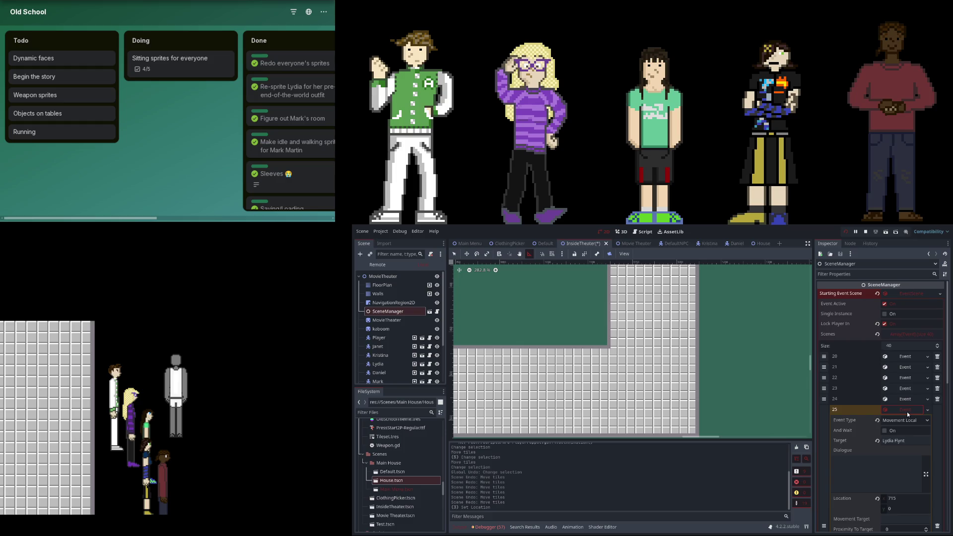
{"action": "left_click", "coordinate": [906, 501]}
{"action": "key", "text": "Return"}
{"action": "left_click", "coordinate": [906, 410]}
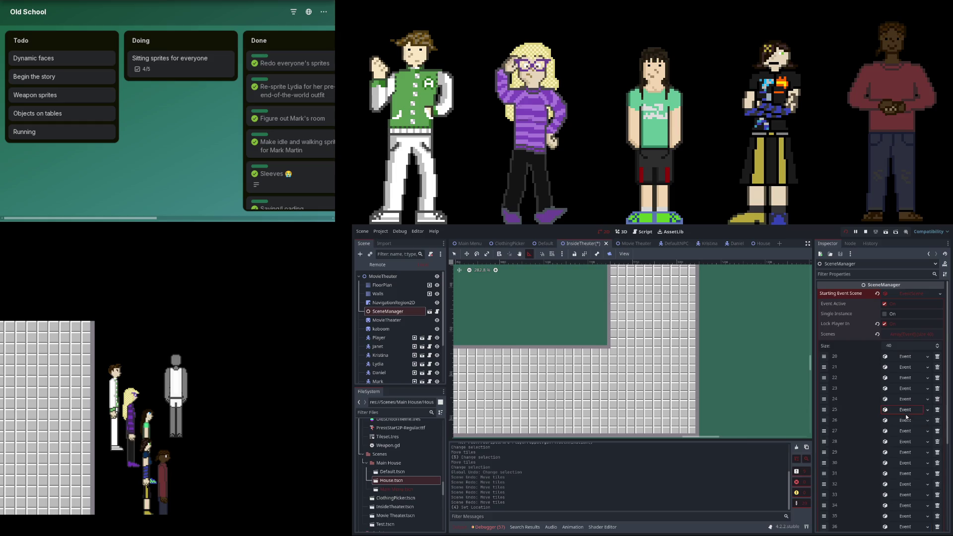
{"action": "scroll", "coordinate": [912, 392], "scroll_direction": "down", "scroll_amount": 1}
{"action": "left_click", "coordinate": [911, 389]}
{"action": "left_click", "coordinate": [912, 389]}
{"action": "left_click", "coordinate": [907, 400]}
{"action": "left_click", "coordinate": [914, 489]}
{"action": "key", "text": "Return"}
{"action": "left_click", "coordinate": [906, 401]}
{"action": "left_click", "coordinate": [908, 380]}
{"action": "left_click", "coordinate": [908, 380]}
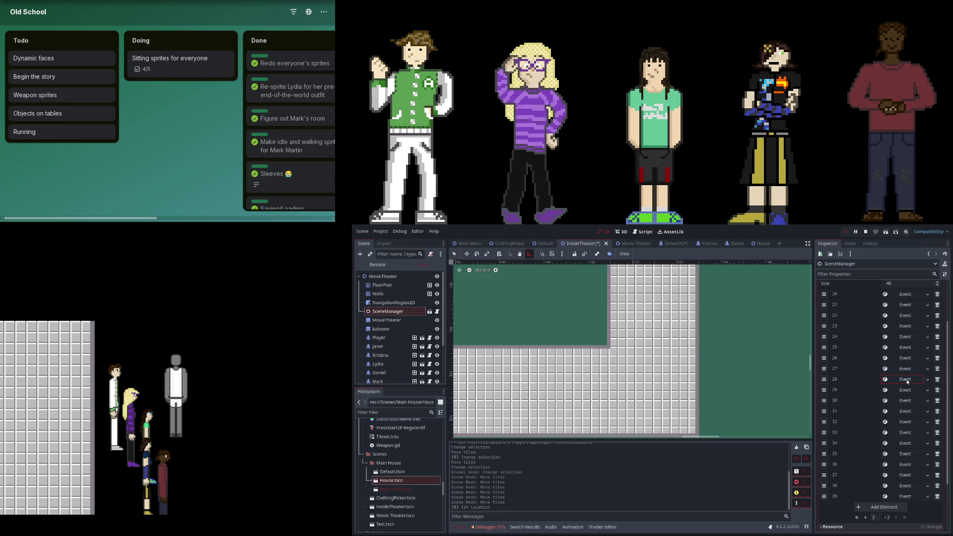
- Stop the game, save the InsideTheater scene, and run it again with F5
{"action": "left_click", "coordinate": [848, 233]}
{"action": "key", "text": "ctrl+s"}
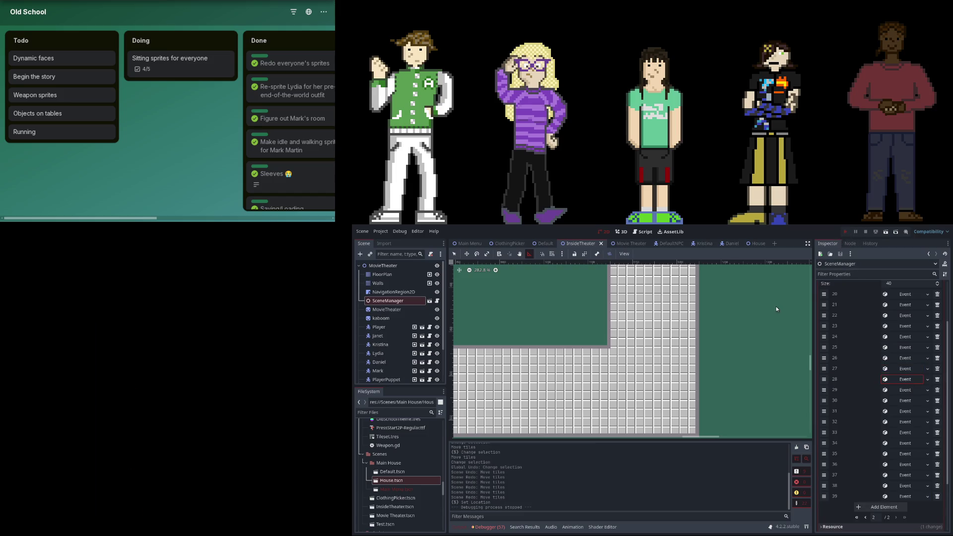
{"action": "key", "text": "F5"}
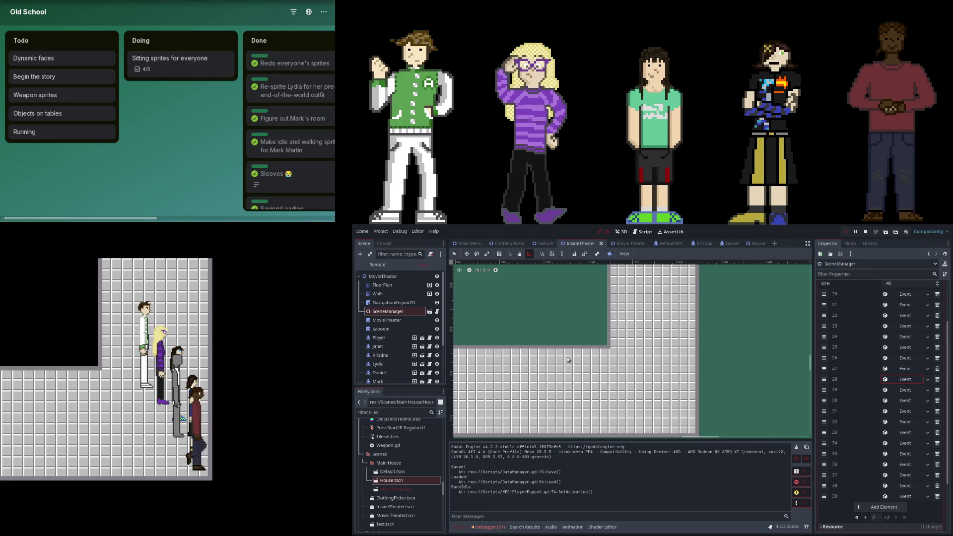
- Measure a distance in the scene view and briefly check event 38's details
{"action": "left_click_drag", "start_coordinate": [645, 369], "coordinate": [629, 368]}
{"action": "left_click", "coordinate": [911, 487]}
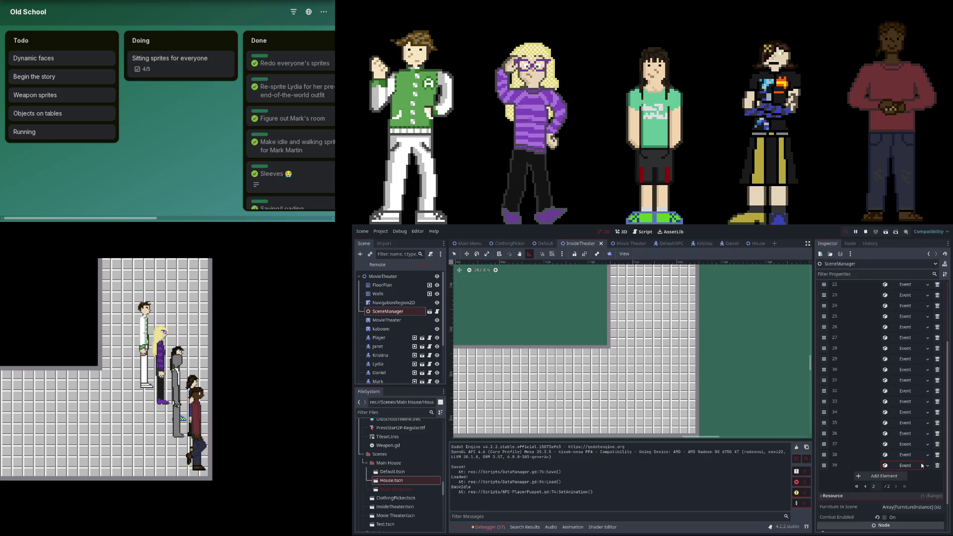
{"action": "left_click", "coordinate": [922, 454]}
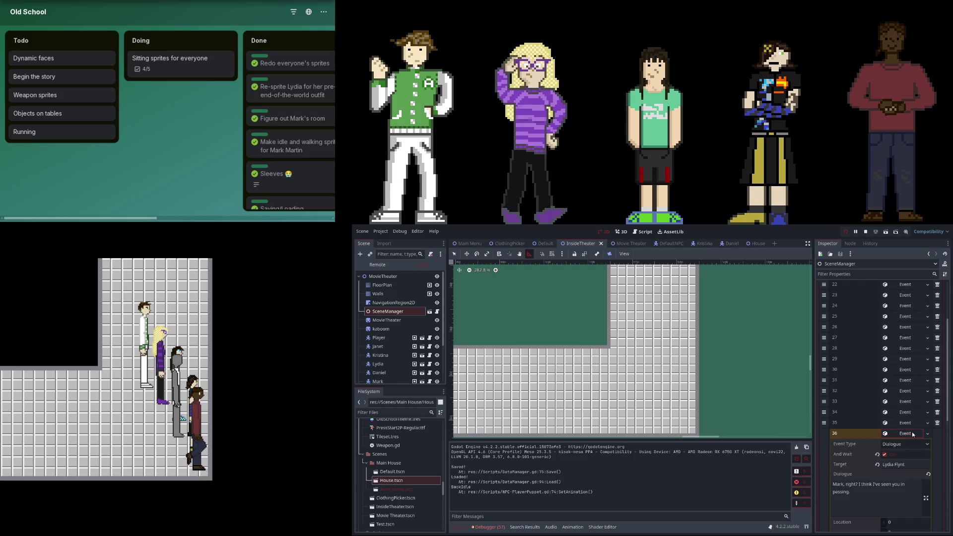
- Change dialogue event 36's Duration from 0 to 5
{"action": "left_click", "coordinate": [913, 435]}
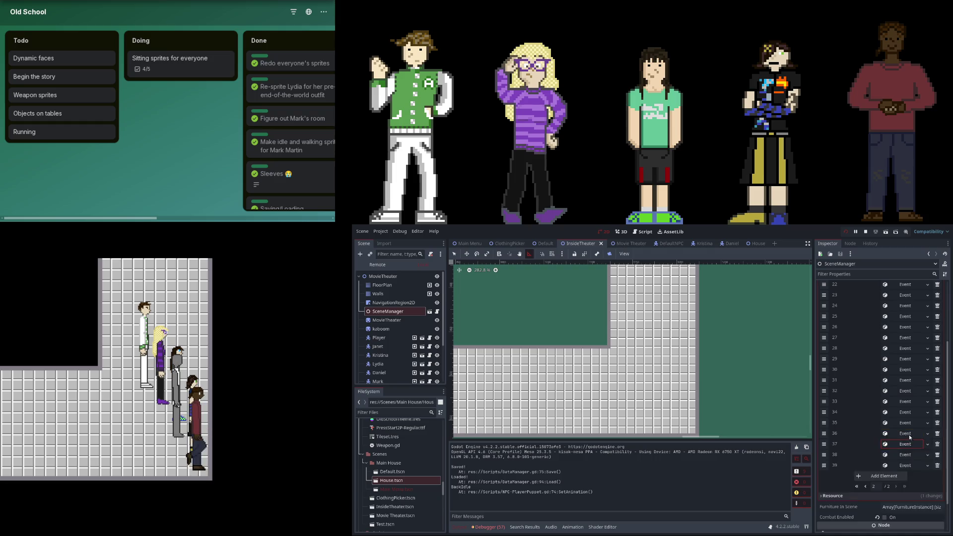
{"action": "scroll", "coordinate": [897, 467], "scroll_direction": "down", "scroll_amount": 3}
{"action": "scroll", "coordinate": [898, 466], "scroll_direction": "down", "scroll_amount": 1}
{"action": "scroll", "coordinate": [895, 493], "scroll_direction": "down", "scroll_amount": 1}
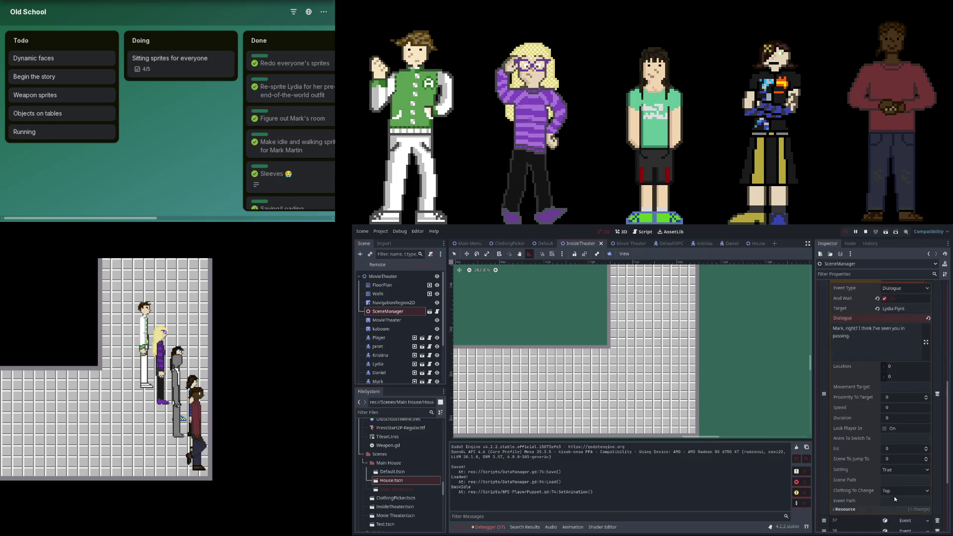
{"action": "left_click", "coordinate": [899, 419]}
{"action": "type", "text": "5"}
{"action": "key", "text": "Return"}
- Review events 33, 32 and 26, then show event 25: Lydia Flynt moving to x 650
{"action": "scroll", "coordinate": [866, 377], "scroll_direction": "up", "scroll_amount": 2}
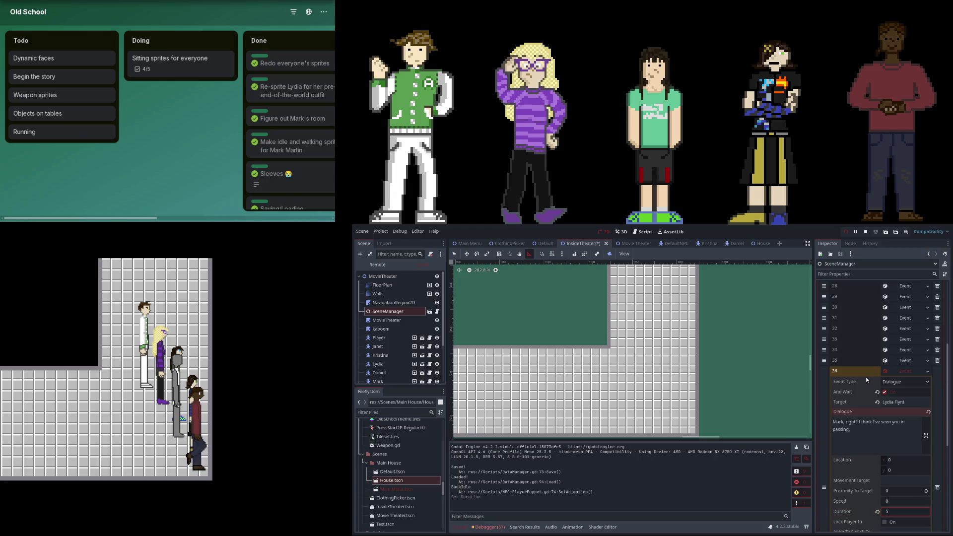
{"action": "left_click", "coordinate": [891, 372]}
{"action": "left_click", "coordinate": [893, 361]}
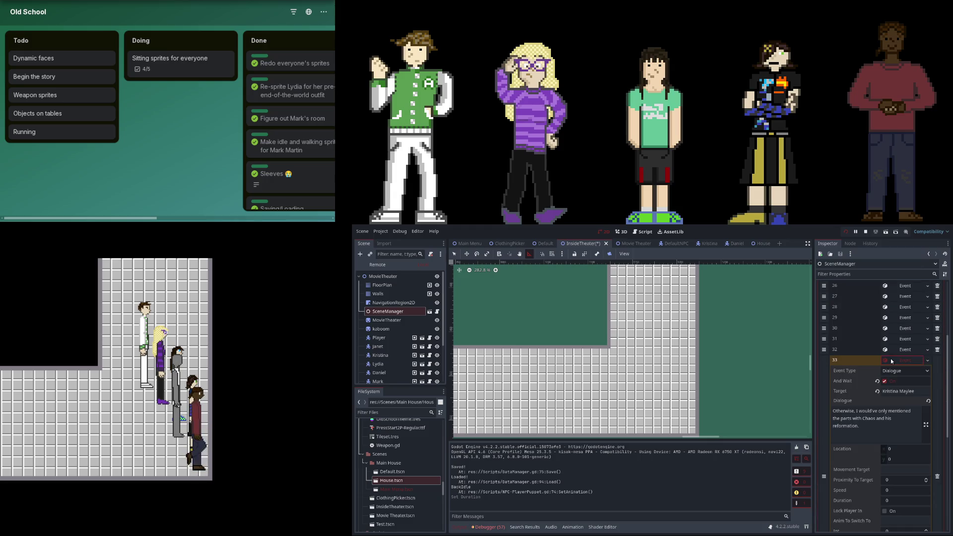
{"action": "left_click", "coordinate": [892, 361]}
{"action": "left_click", "coordinate": [889, 351]}
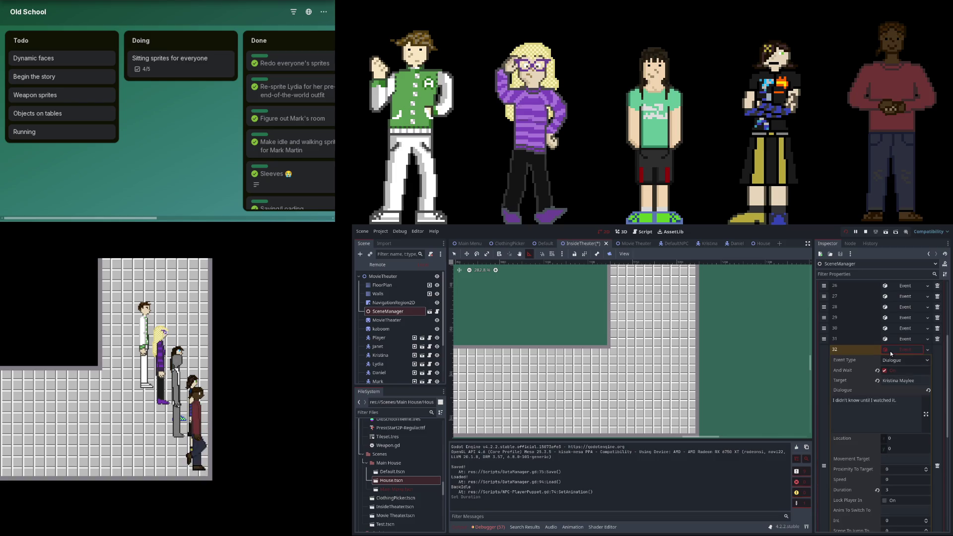
{"action": "left_click", "coordinate": [890, 350]}
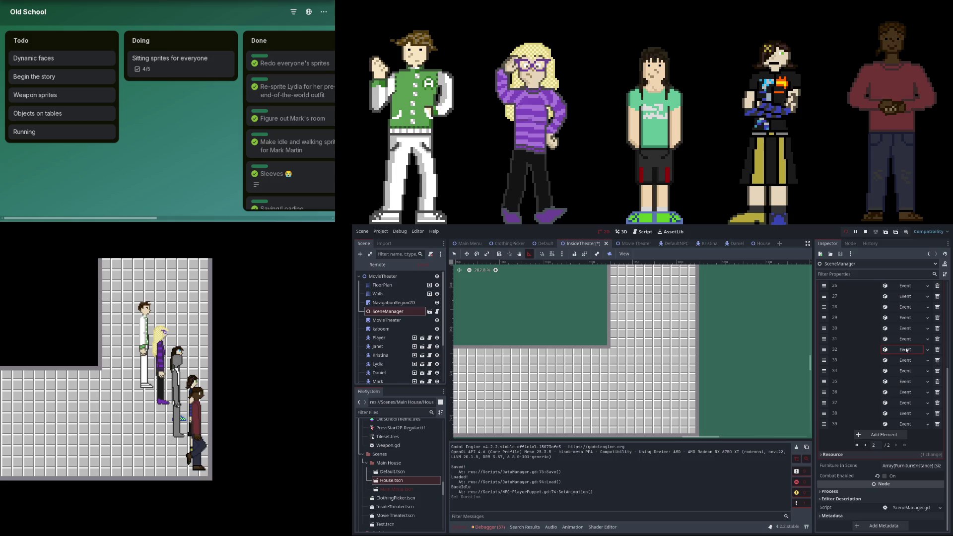
{"action": "left_click", "coordinate": [906, 350]}
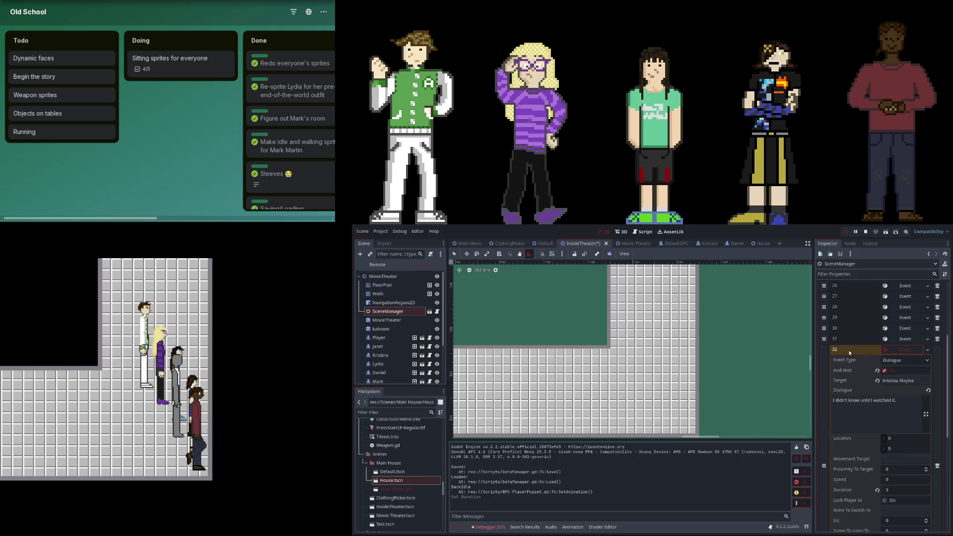
{"action": "left_click", "coordinate": [899, 350]}
{"action": "left_click", "coordinate": [902, 347]}
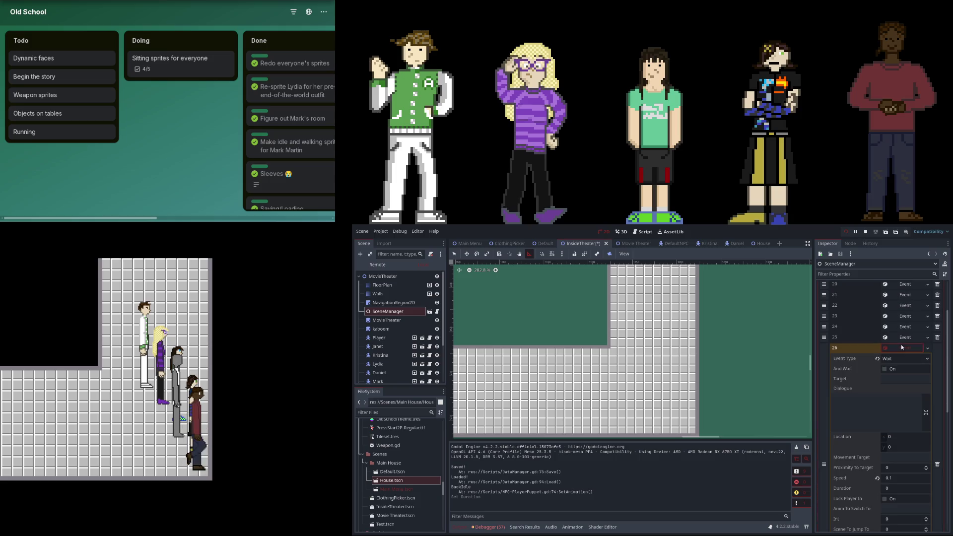
{"action": "left_click", "coordinate": [900, 338]}
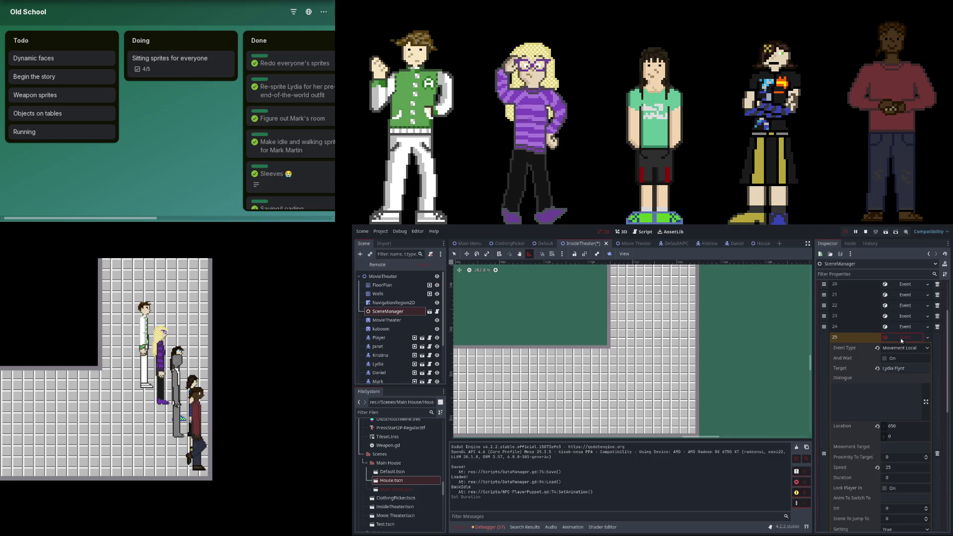
- Review movement events 20, 22 and 23 in SceneManager's Scenes array
{"action": "left_click", "coordinate": [900, 338]}
{"action": "scroll", "coordinate": [909, 327], "scroll_direction": "up", "scroll_amount": 3}
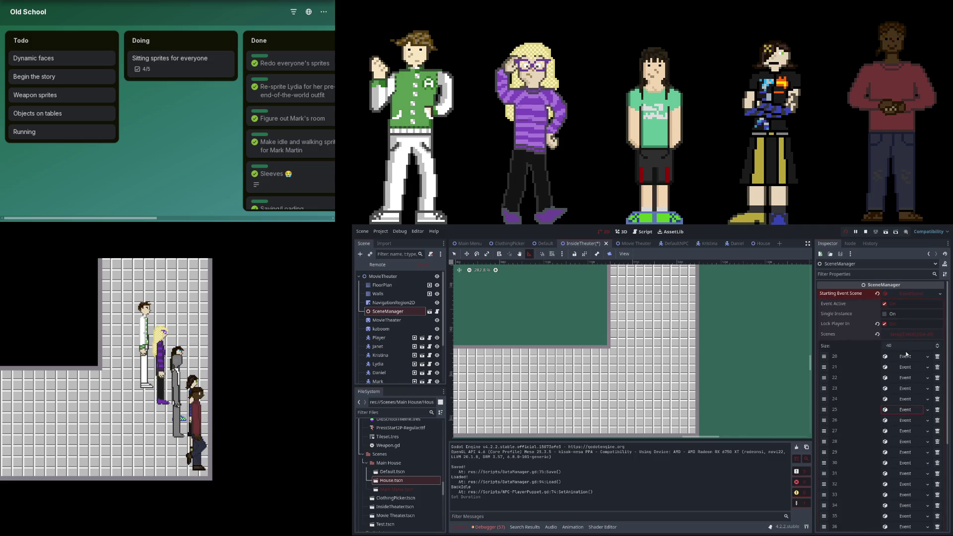
{"action": "left_click", "coordinate": [906, 357]}
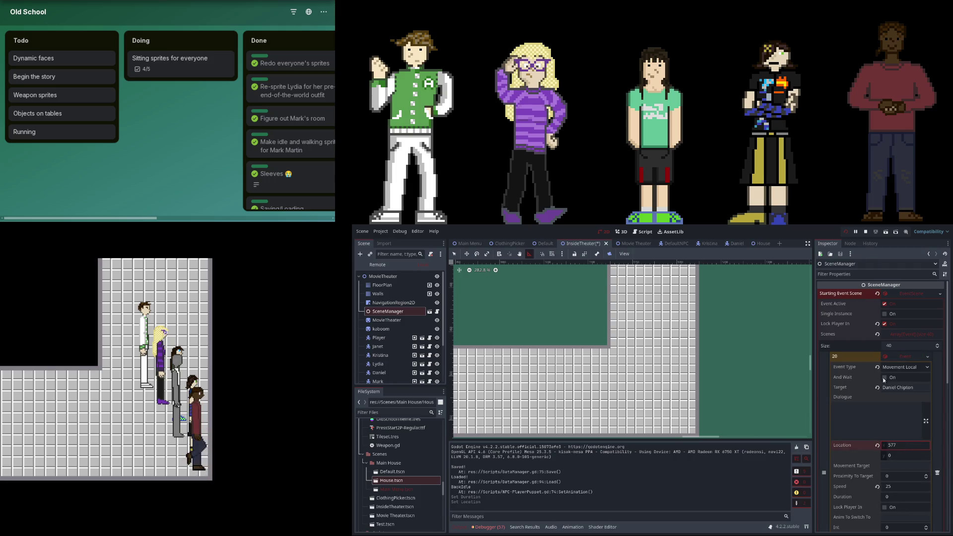
{"action": "left_click", "coordinate": [901, 357]}
{"action": "left_click", "coordinate": [903, 377]}
{"action": "left_click", "coordinate": [913, 463]}
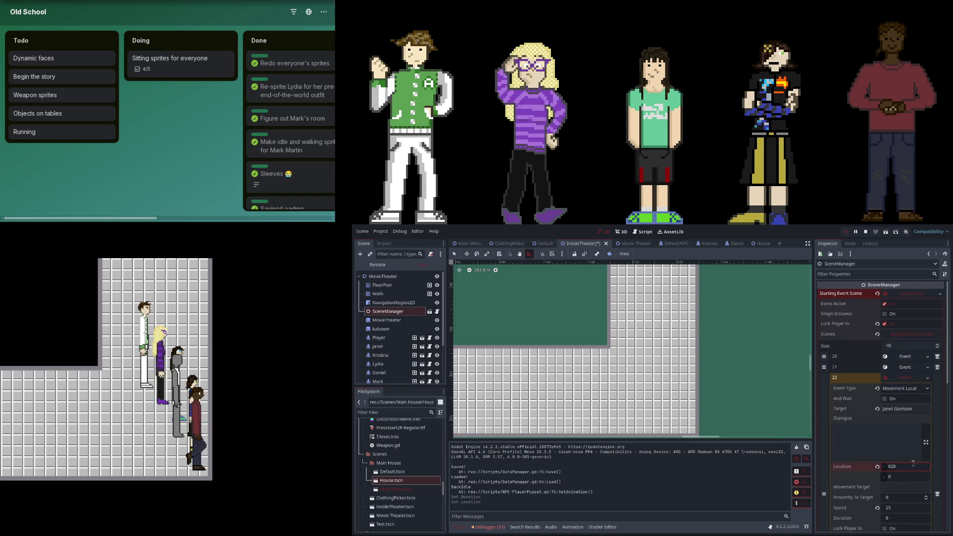
{"action": "left_click", "coordinate": [906, 379]}
{"action": "left_click", "coordinate": [904, 388]}
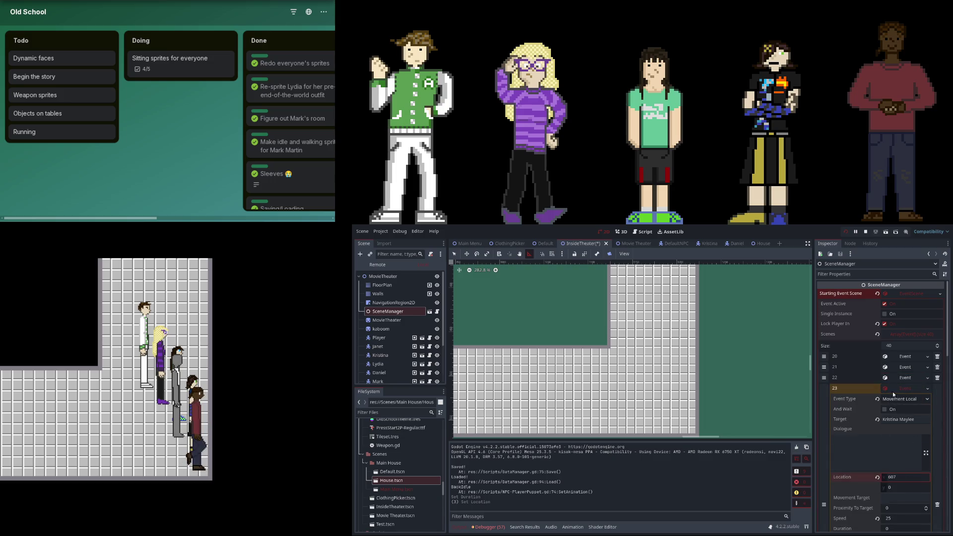
{"action": "left_click", "coordinate": [894, 390]}
- Change Lydia Flynt's event 25 Location X from 650 to 622
{"action": "left_click", "coordinate": [902, 412]}
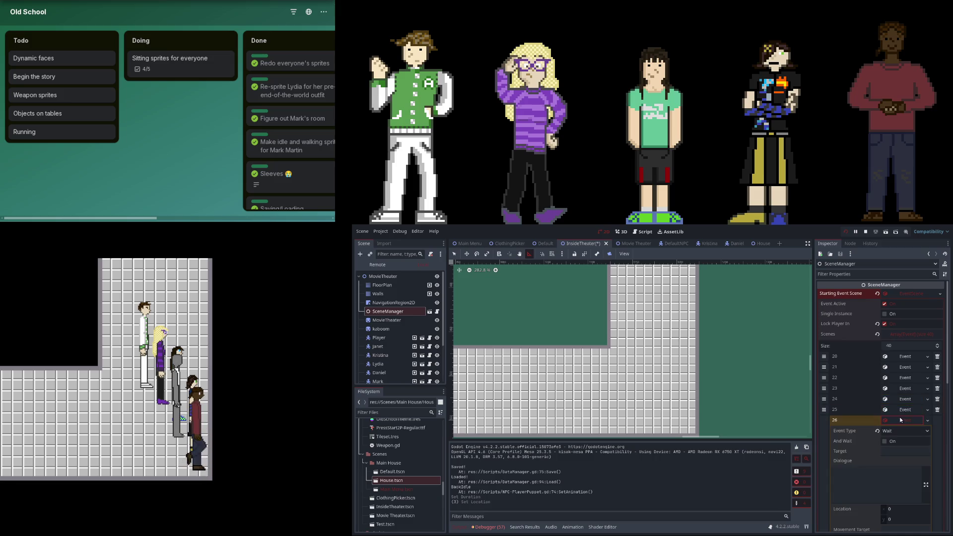
{"action": "left_click", "coordinate": [902, 401]}
{"action": "left_click", "coordinate": [902, 400]}
{"action": "left_click", "coordinate": [902, 410]}
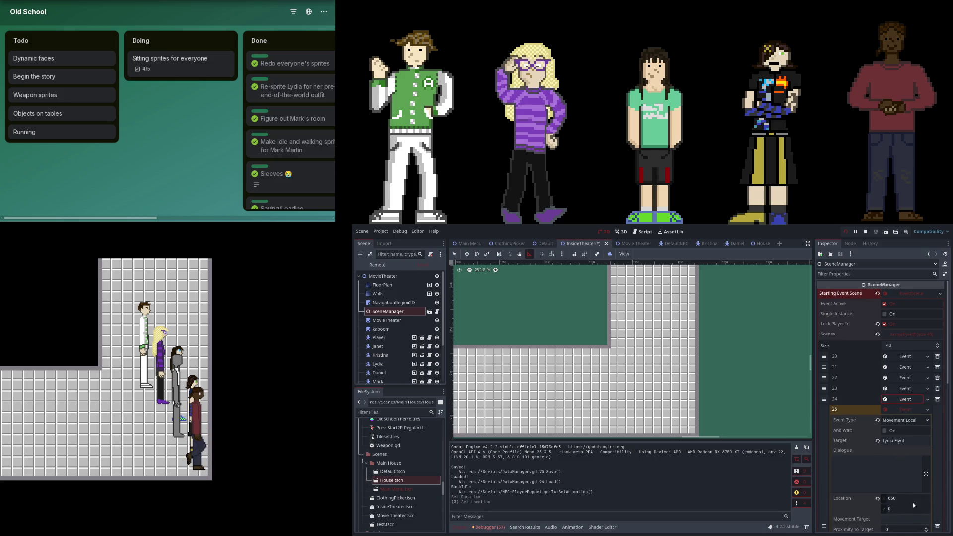
{"action": "type", "text": "8"}
{"action": "key", "text": "Return"}
{"action": "left_click", "coordinate": [906, 413]}
- Set Mark Martin's event 27 Location X to 637, then save and stop the game
{"action": "left_click", "coordinate": [905, 421]}
{"action": "left_click", "coordinate": [903, 421]}
{"action": "left_click", "coordinate": [905, 431]}
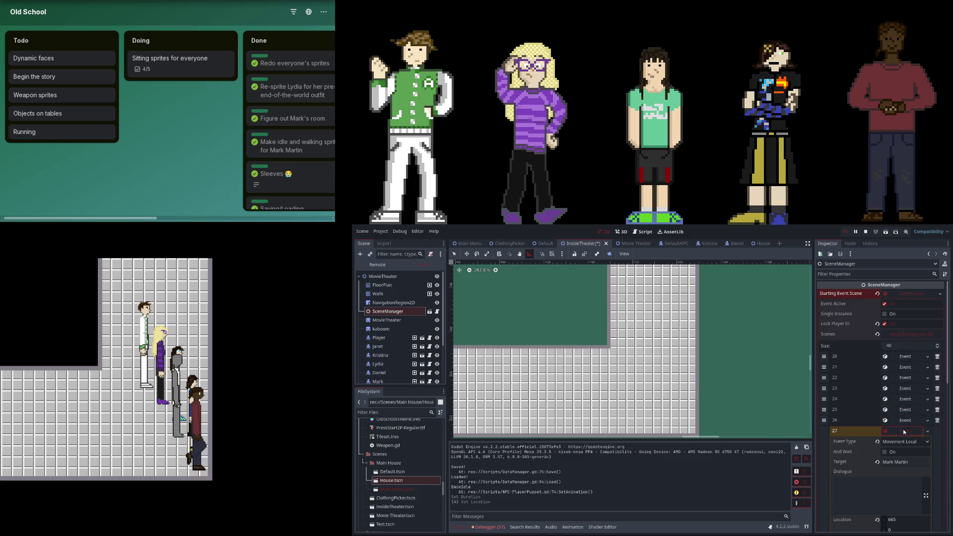
{"action": "left_click", "coordinate": [911, 518]}
{"action": "key", "text": "Return"}
{"action": "key", "text": "F5"}
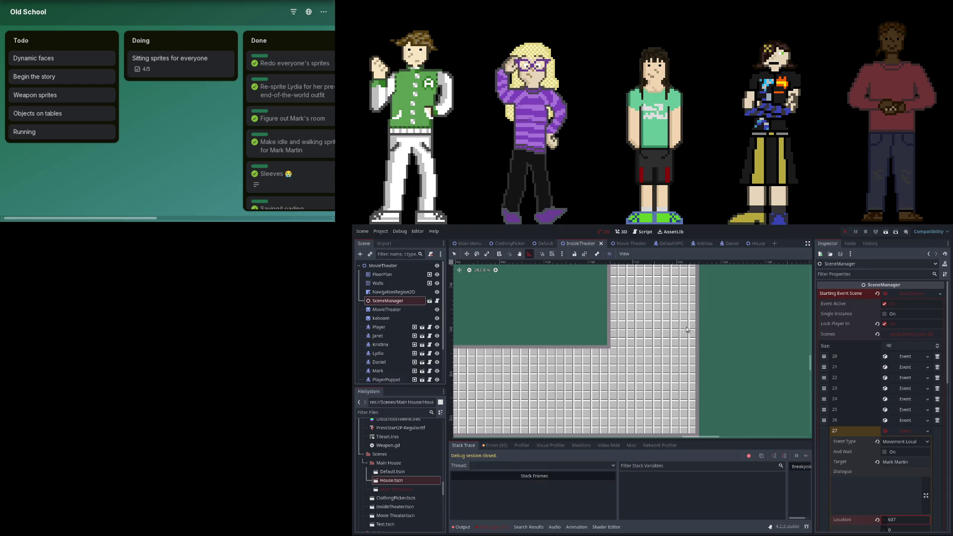
- Playtest the theater Test Scene and watch the NPCs walk to their new spots
{"action": "left_click", "coordinate": [159, 410]}
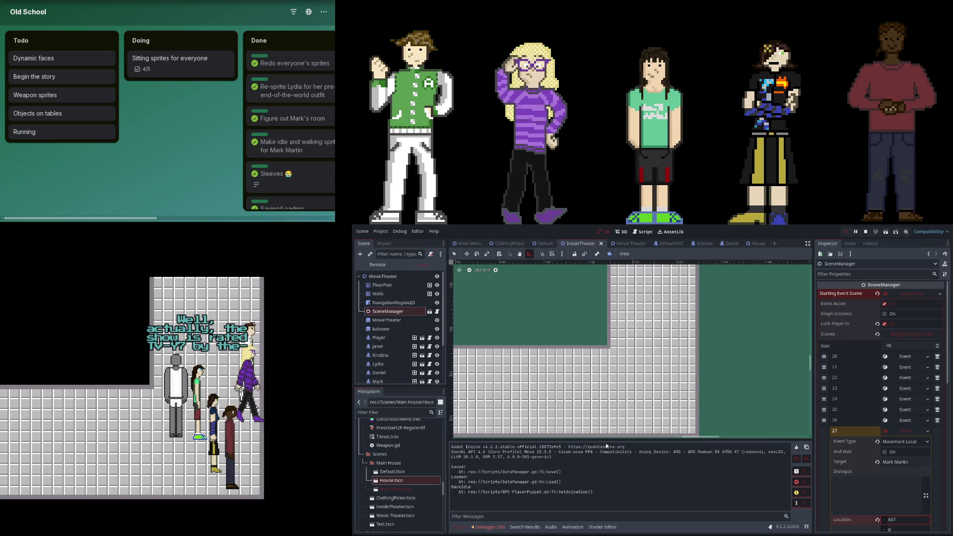
{"action": "left_click", "coordinate": [911, 429]}
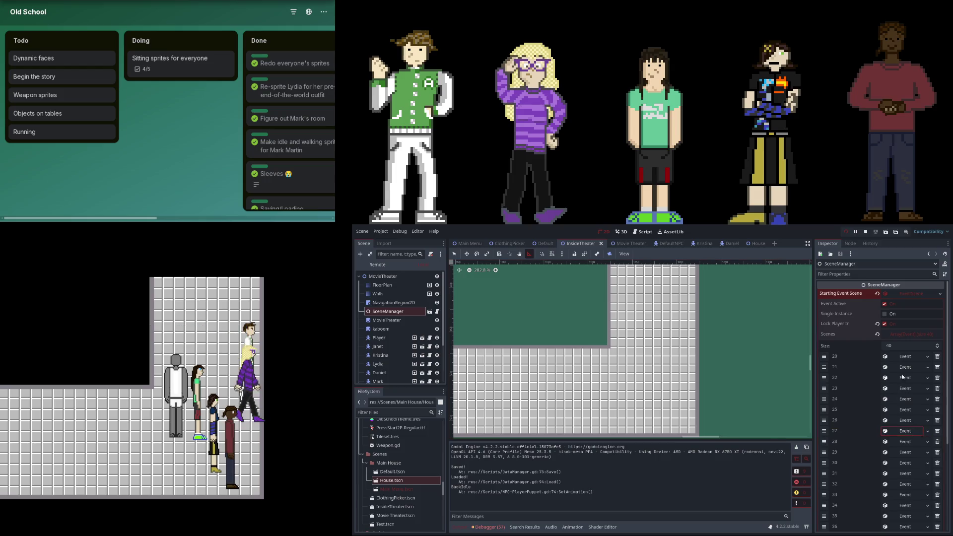
- Check movement event 22 and wait event 21, then restart the running game
{"action": "left_click", "coordinate": [902, 376]}
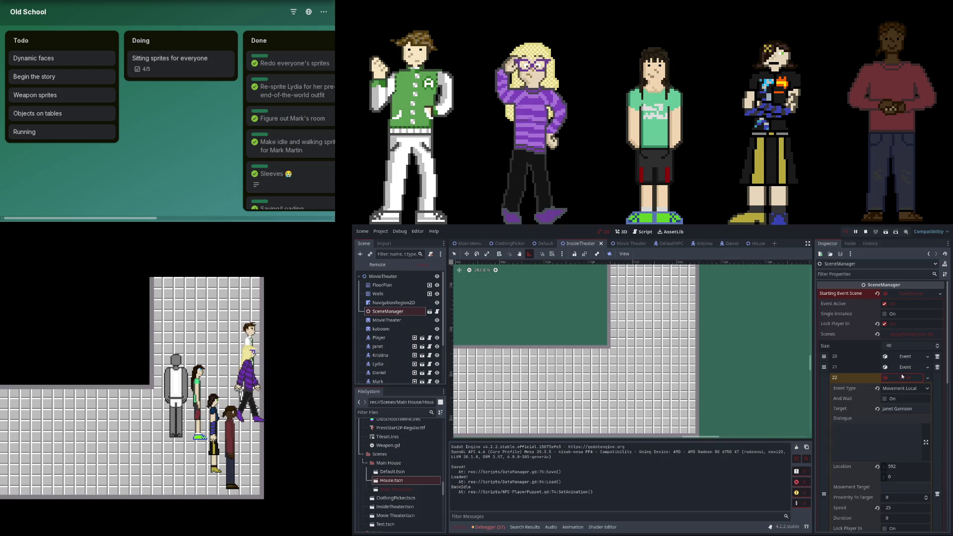
{"action": "left_click", "coordinate": [901, 374]}
{"action": "left_click", "coordinate": [901, 368]}
{"action": "left_click", "coordinate": [902, 368]}
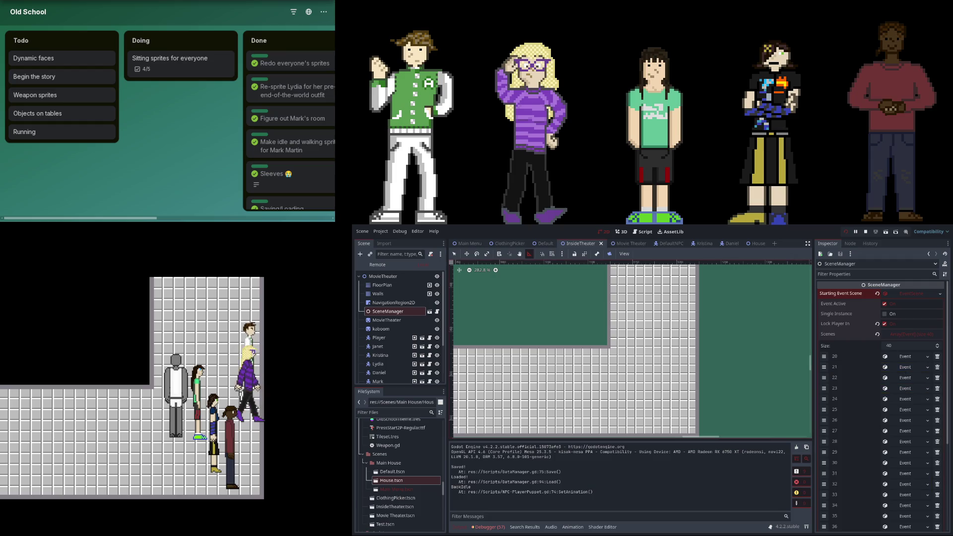
{"action": "left_click", "coordinate": [844, 231]}
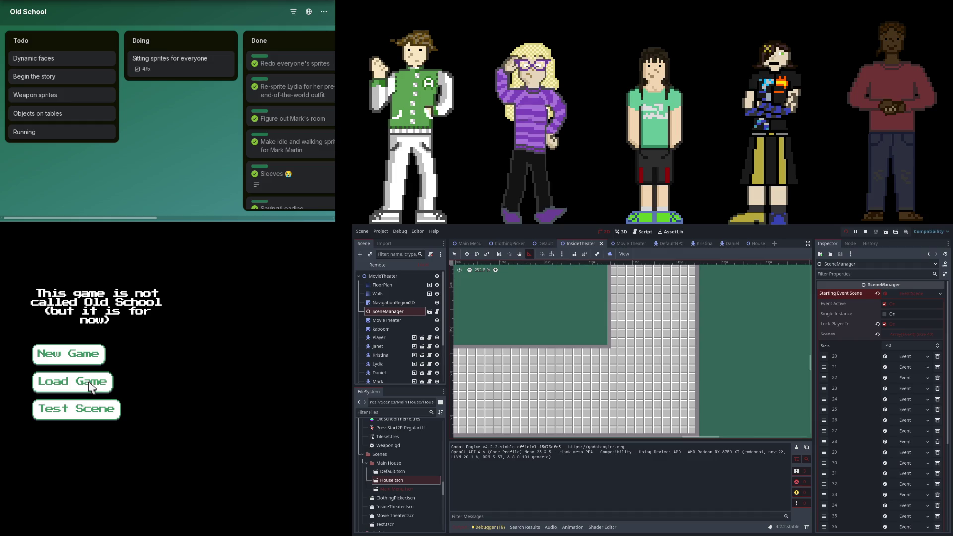
- Run Test Scene, stop on Event.gd's remove_child error, relaunch and replay the cutscene
{"action": "left_click", "coordinate": [98, 407]}
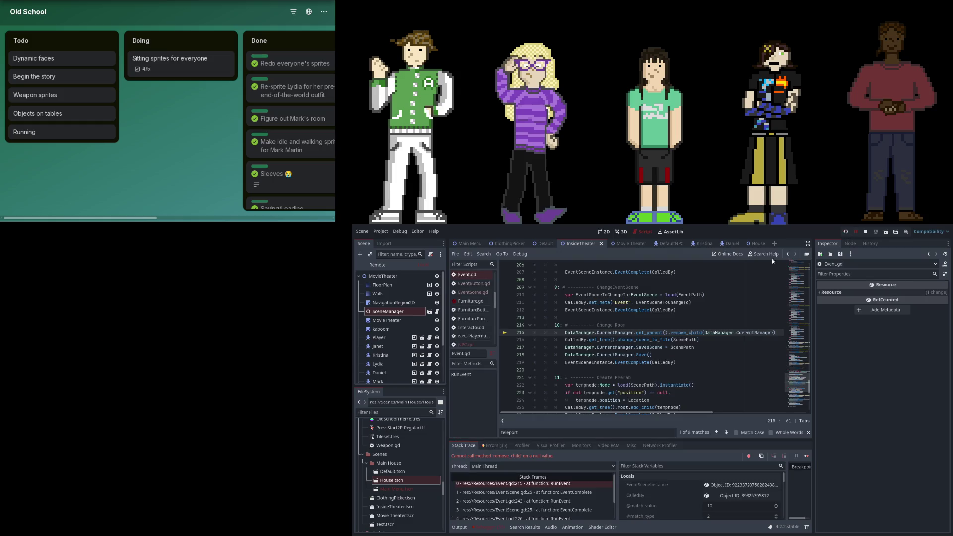
{"action": "key", "text": "F8"}
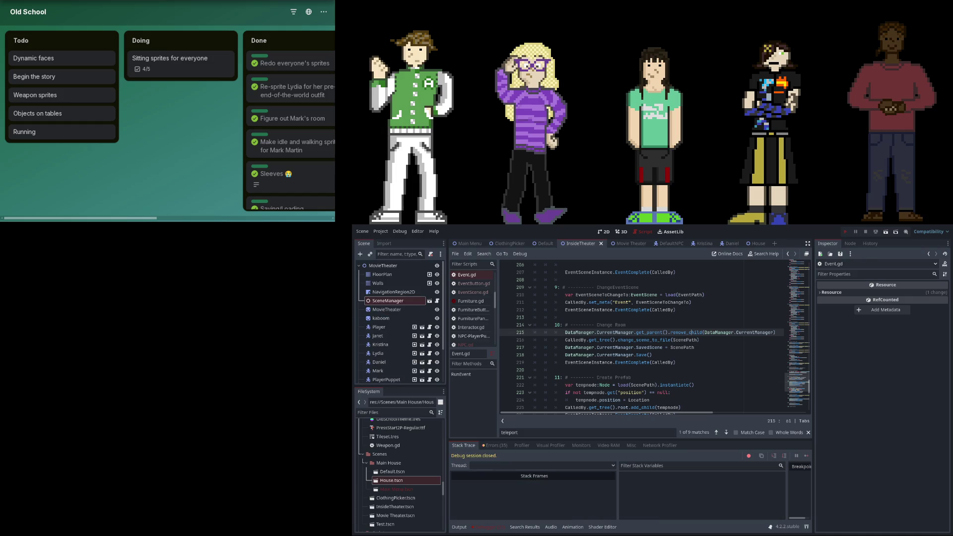
{"action": "key", "text": "F6"}
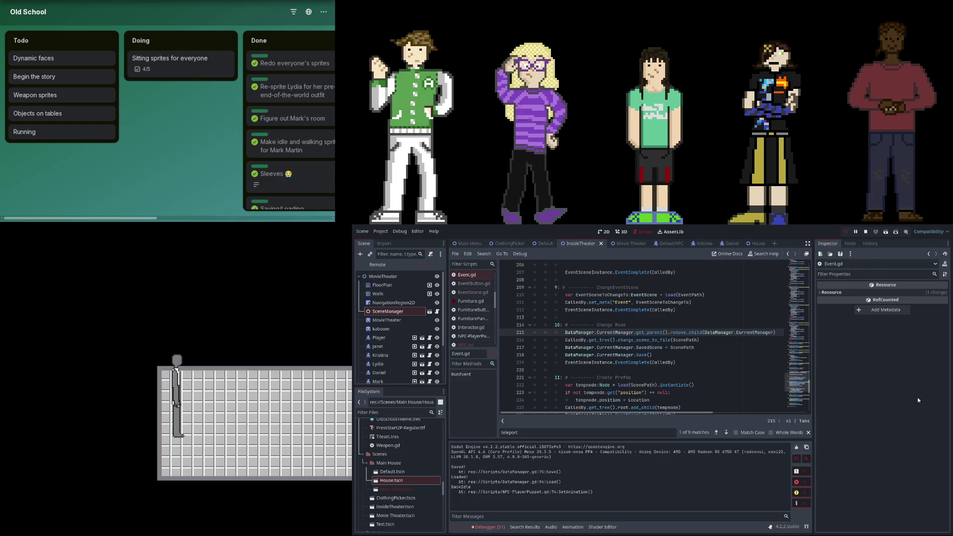
{"action": "key", "text": "Left"}
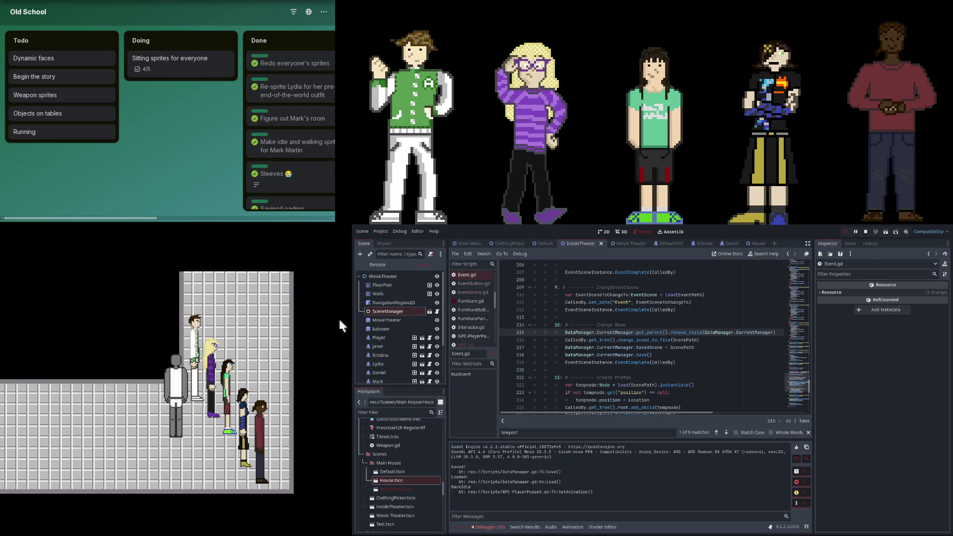
{"action": "left_click", "coordinate": [604, 232]}
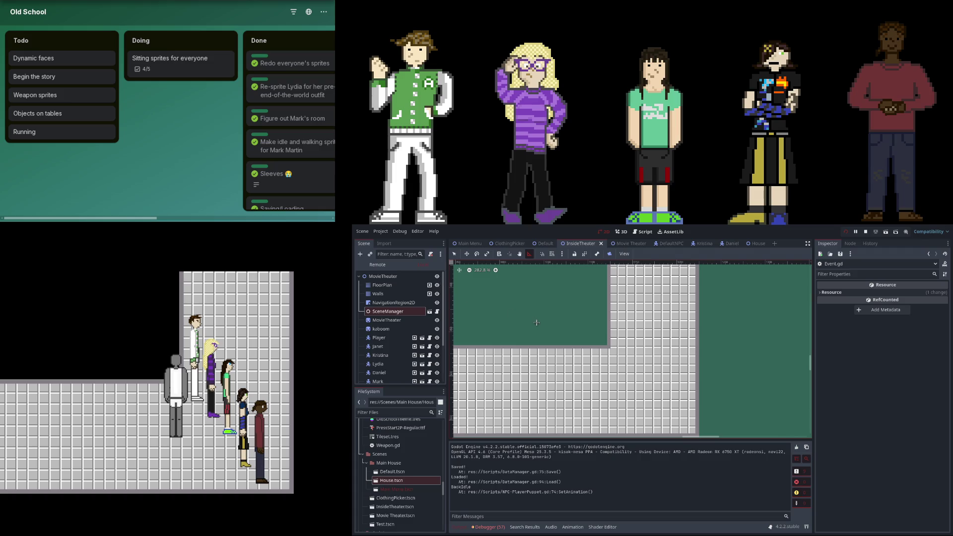
- Measure a distance across the theater floor tiles and select the SceneManager node
{"action": "scroll", "coordinate": [536, 323], "scroll_direction": "down", "scroll_amount": 5}
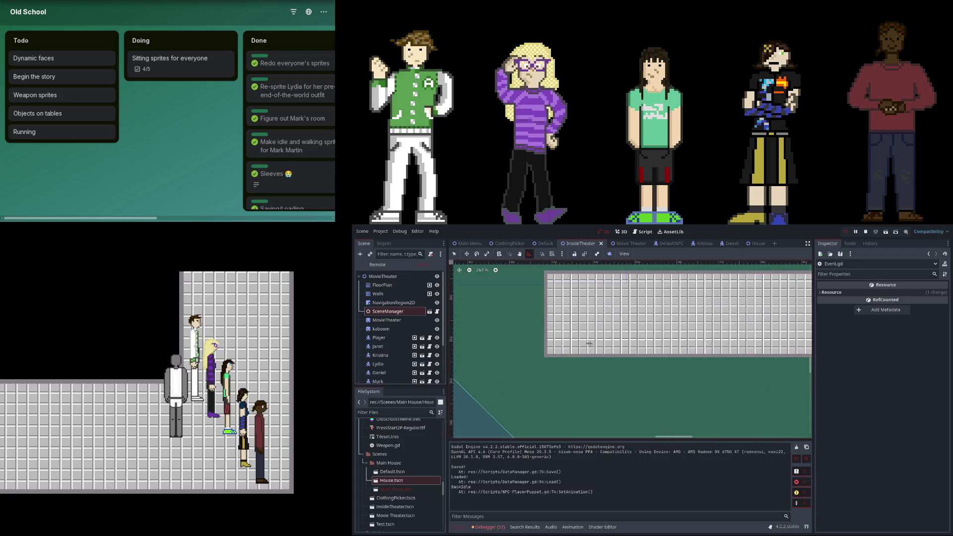
{"action": "mouse_move", "coordinate": [554, 347]}
{"action": "left_mouse_down"}
{"action": "mouse_move", "coordinate": [772, 342]}
{"action": "mouse_move", "coordinate": [502, 324]}
{"action": "mouse_move", "coordinate": [750, 353]}
{"action": "mouse_move", "coordinate": [721, 351]}
{"action": "left_mouse_up"}
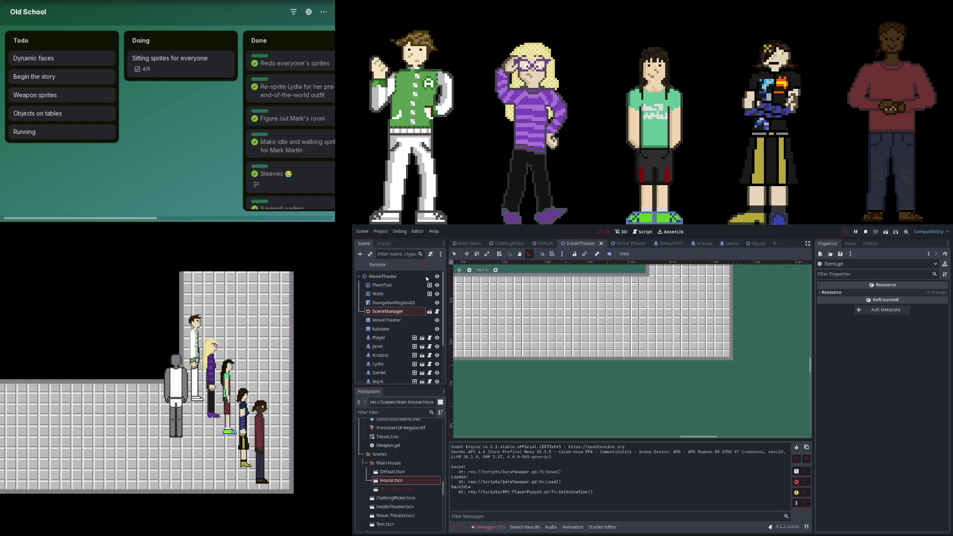
{"action": "left_click", "coordinate": [389, 280]}
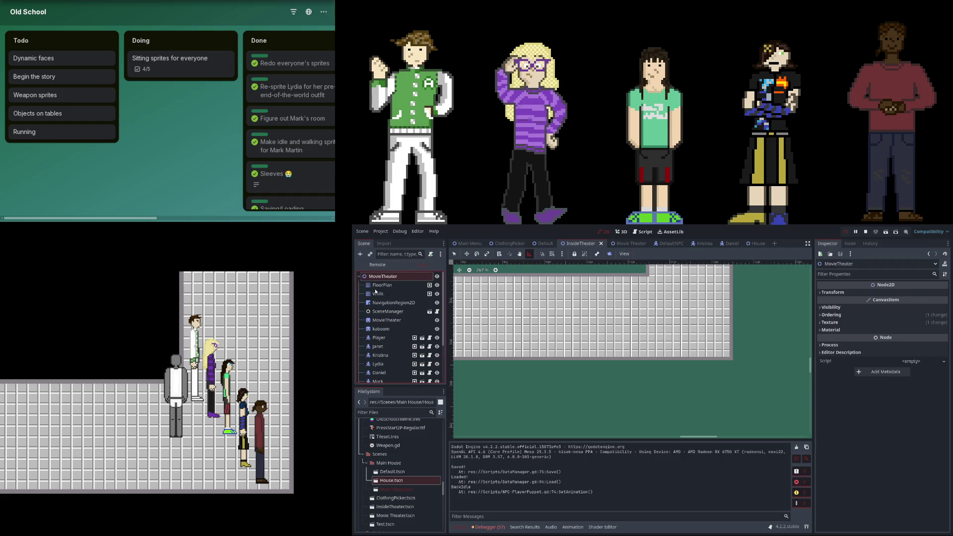
{"action": "left_click", "coordinate": [388, 312]}
- On page 2 of Scenes, review events 31 and 28, then show Mark Martin's event 27 at x 637
{"action": "scroll", "coordinate": [856, 388], "scroll_direction": "down", "scroll_amount": 3}
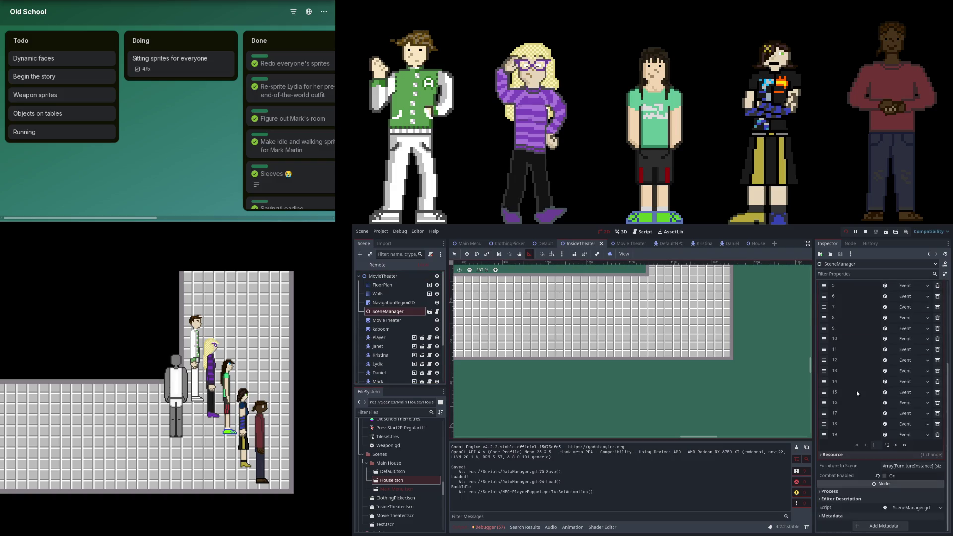
{"action": "left_click", "coordinate": [897, 445]}
{"action": "left_click", "coordinate": [905, 435]}
{"action": "left_click", "coordinate": [907, 424]}
{"action": "left_click", "coordinate": [906, 350]}
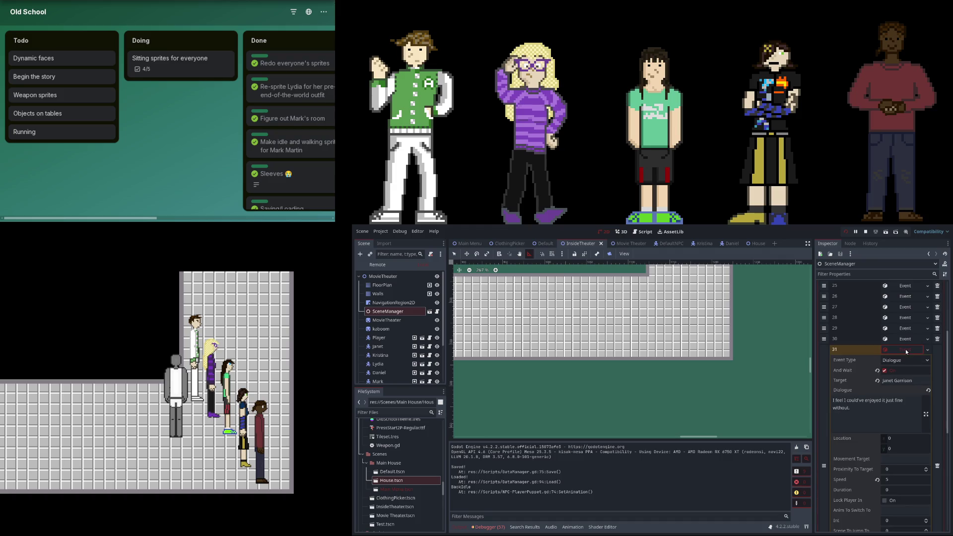
{"action": "left_click", "coordinate": [907, 350]}
{"action": "left_click", "coordinate": [908, 317]}
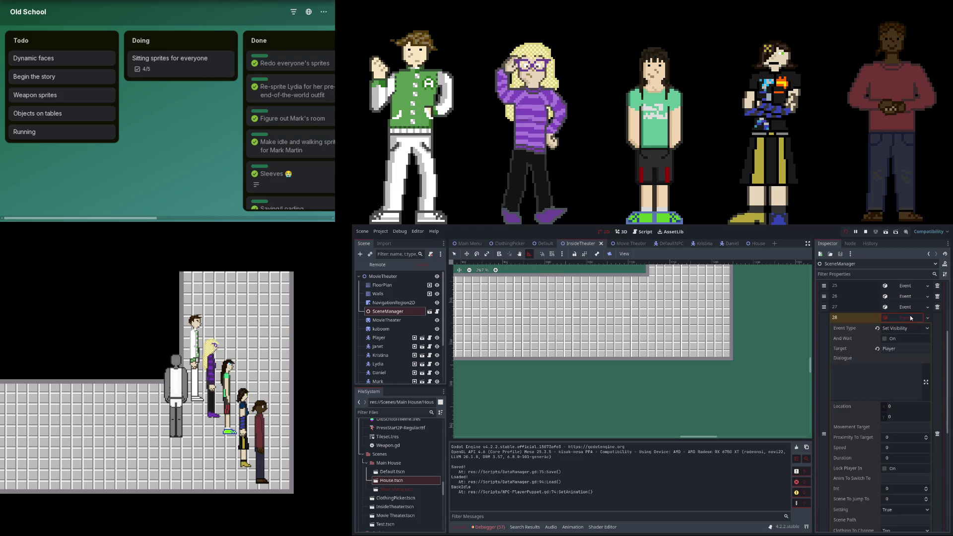
{"action": "left_click", "coordinate": [911, 318]}
{"action": "left_click", "coordinate": [911, 307]}
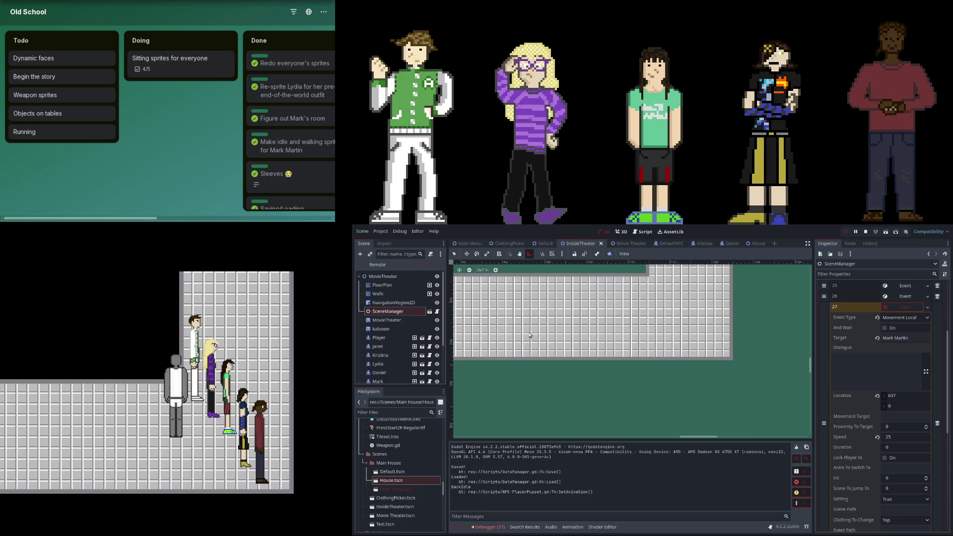
{"action": "scroll", "coordinate": [673, 344], "scroll_direction": "up", "scroll_amount": 3}
{"action": "scroll", "coordinate": [645, 323], "scroll_direction": "left", "scroll_amount": 5}
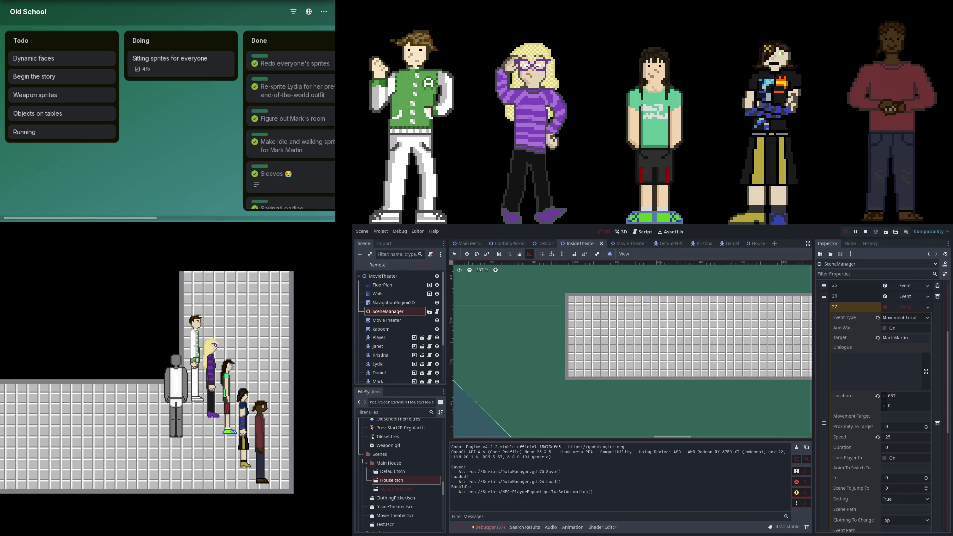
- Zoom and pan the 2D theater view, restart the game and replay Test Scene's cutscene
{"action": "scroll", "coordinate": [601, 370], "scroll_direction": "down", "scroll_amount": 5}
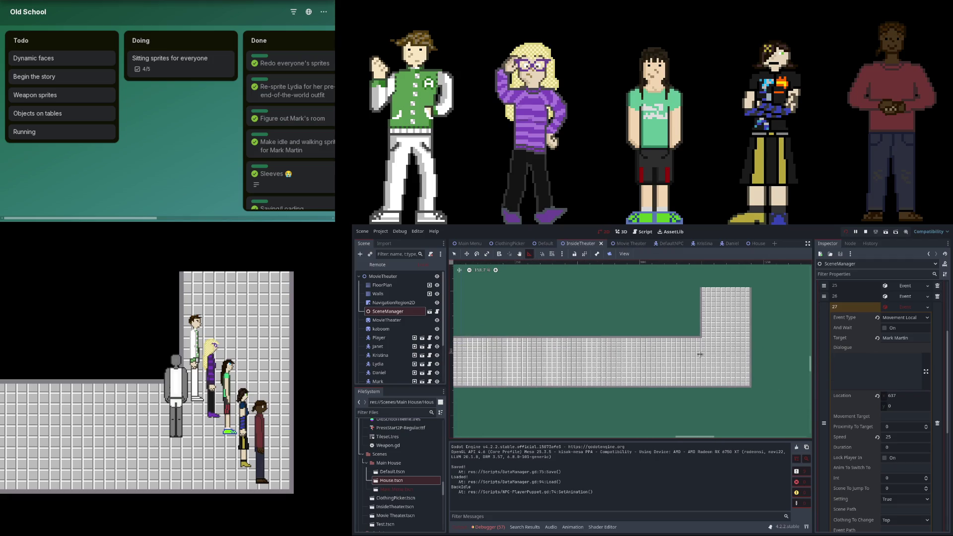
{"action": "left_click_drag", "start_coordinate": [699, 355], "coordinate": [785, 339]}
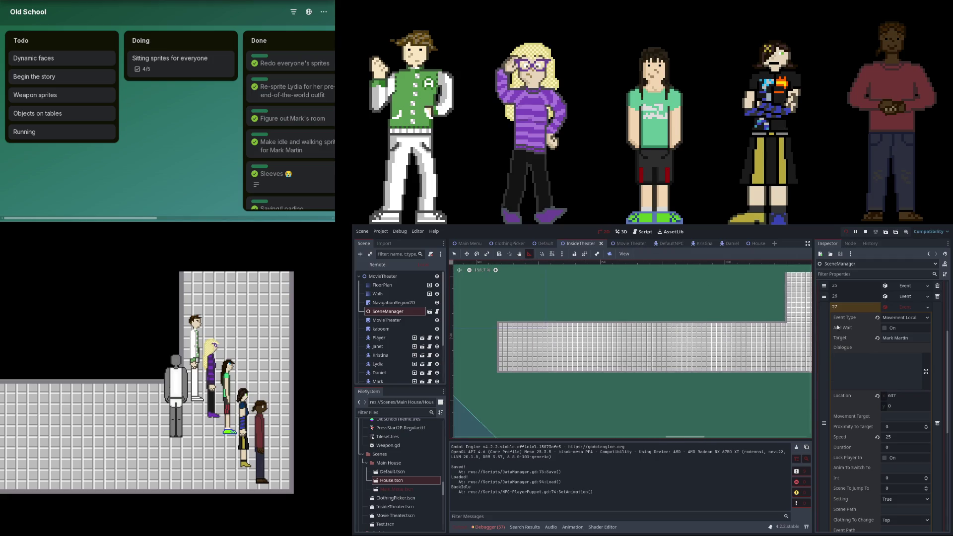
{"action": "left_click", "coordinate": [847, 235]}
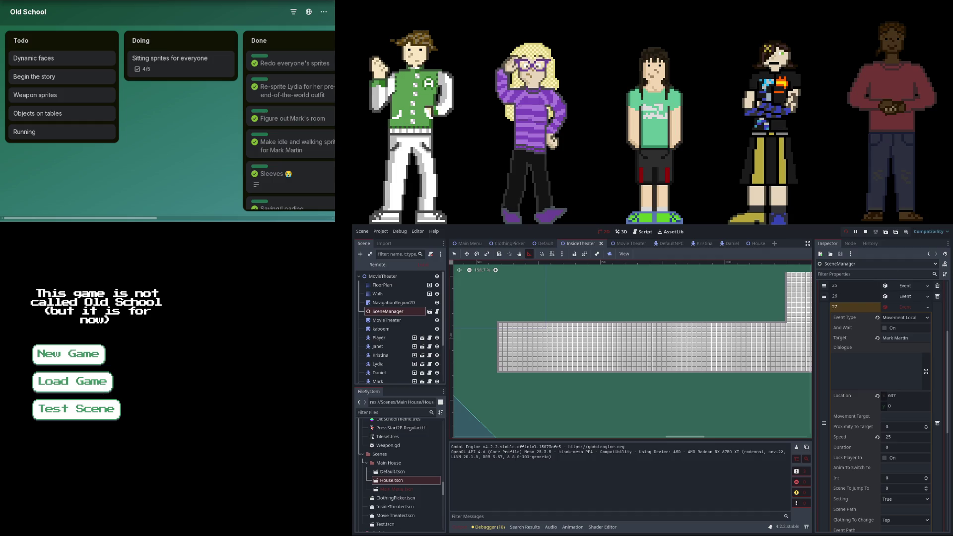
{"action": "left_click", "coordinate": [58, 385]}
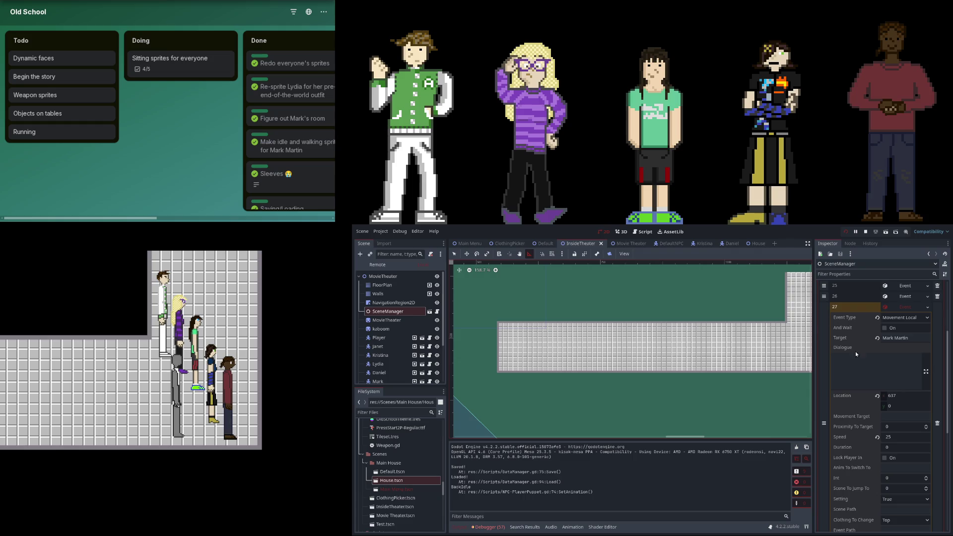
{"action": "scroll", "coordinate": [907, 327], "scroll_direction": "up", "scroll_amount": 3}
{"action": "left_click", "coordinate": [910, 390]}
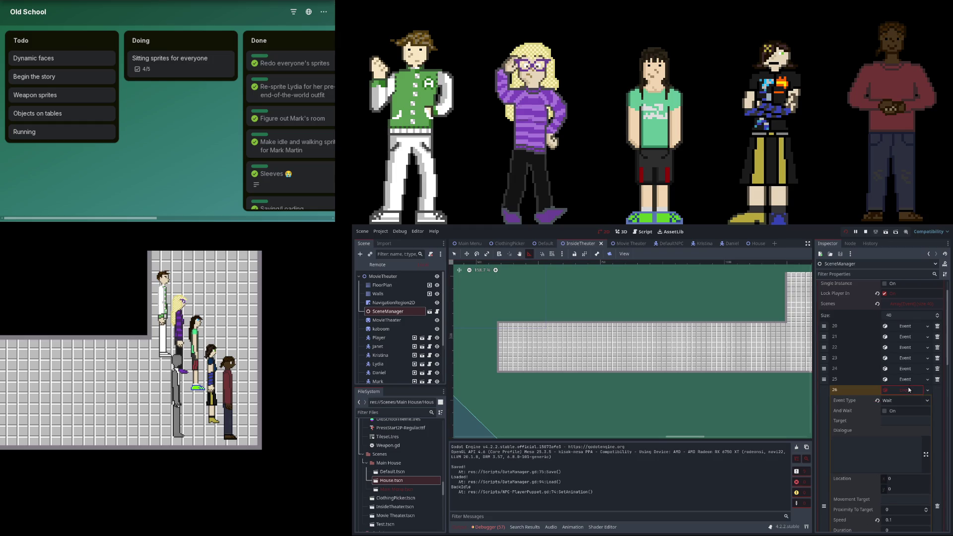
{"action": "scroll", "coordinate": [902, 399], "scroll_direction": "down", "scroll_amount": 3}
{"action": "left_click", "coordinate": [903, 467]}
{"action": "scroll", "coordinate": [902, 382], "scroll_direction": "up", "scroll_amount": 1}
{"action": "left_click", "coordinate": [903, 380]}
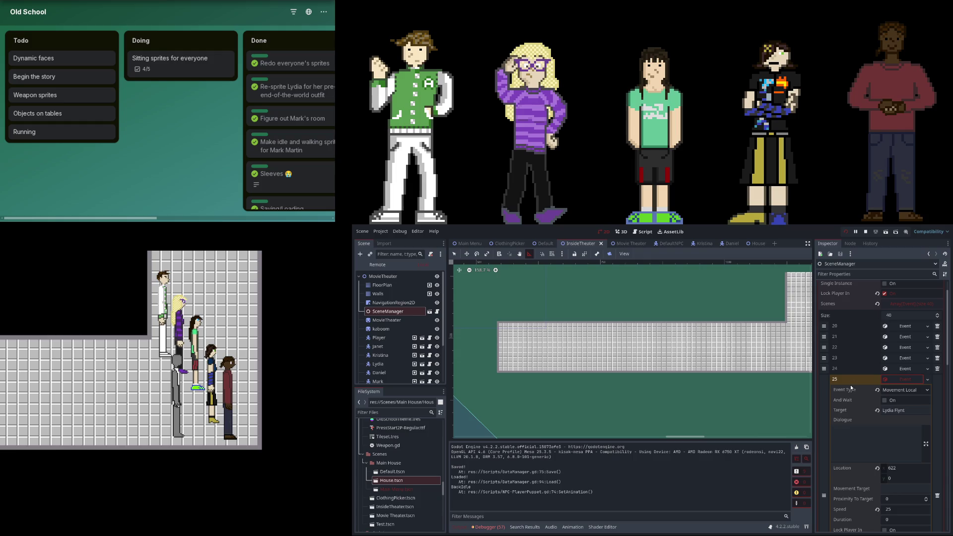
- Set Lydia Flynt's movement event 25 speed to 31
{"action": "scroll", "coordinate": [869, 415], "scroll_direction": "down", "scroll_amount": 1}
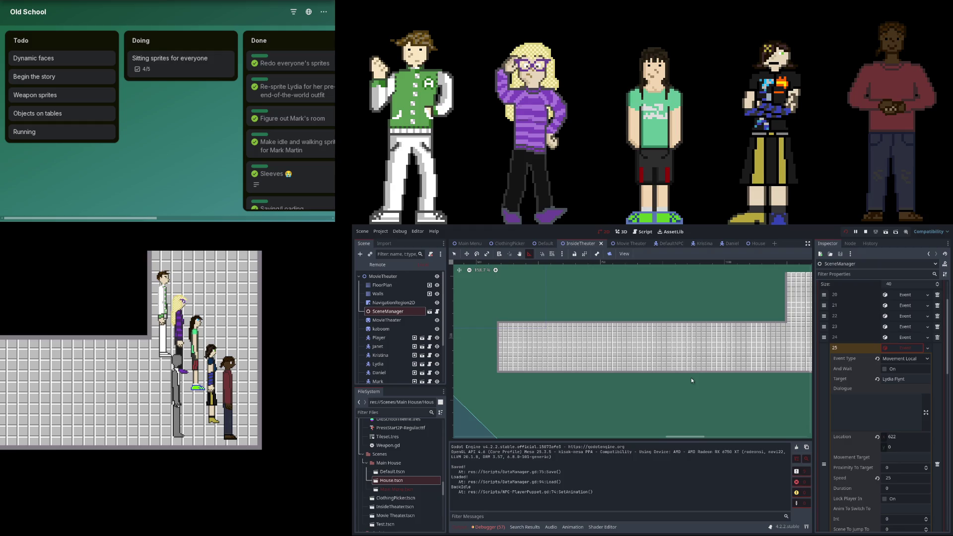
{"action": "scroll", "coordinate": [855, 439], "scroll_direction": "down", "scroll_amount": 5}
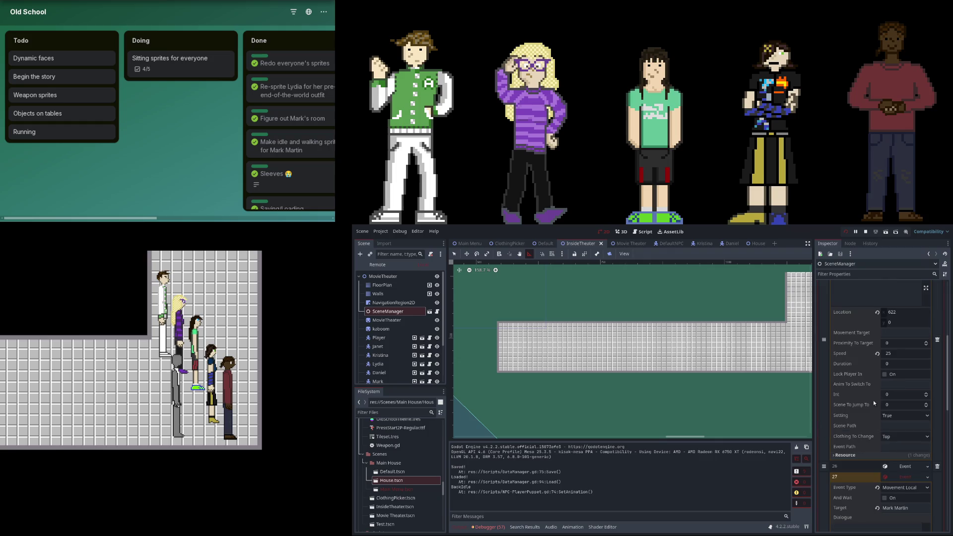
{"action": "scroll", "coordinate": [862, 401], "scroll_direction": "up", "scroll_amount": 4}
{"action": "left_click", "coordinate": [900, 447]}
{"action": "key", "text": "Up"}
{"action": "key", "text": "Up"}
{"action": "key", "text": "Up"}
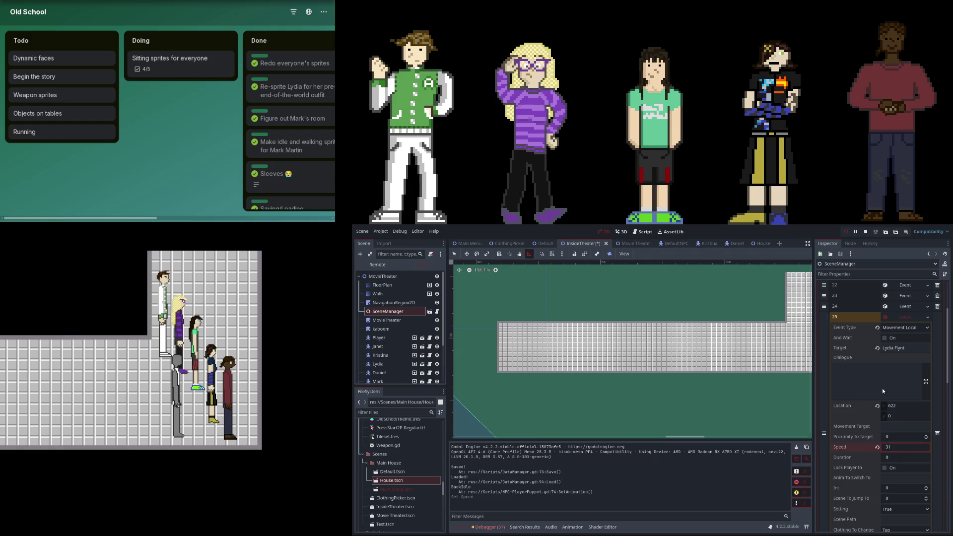
- Expand Kristina Maylee's event 23 and set its walk speed to 40
{"action": "scroll", "coordinate": [884, 391], "scroll_direction": "up", "scroll_amount": 3}
{"action": "left_click", "coordinate": [898, 400]}
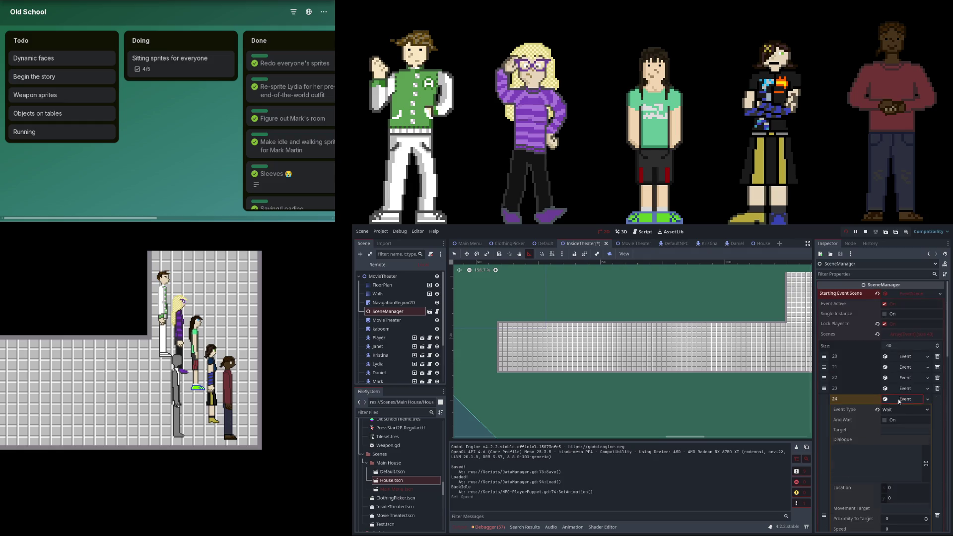
{"action": "left_click", "coordinate": [902, 387]}
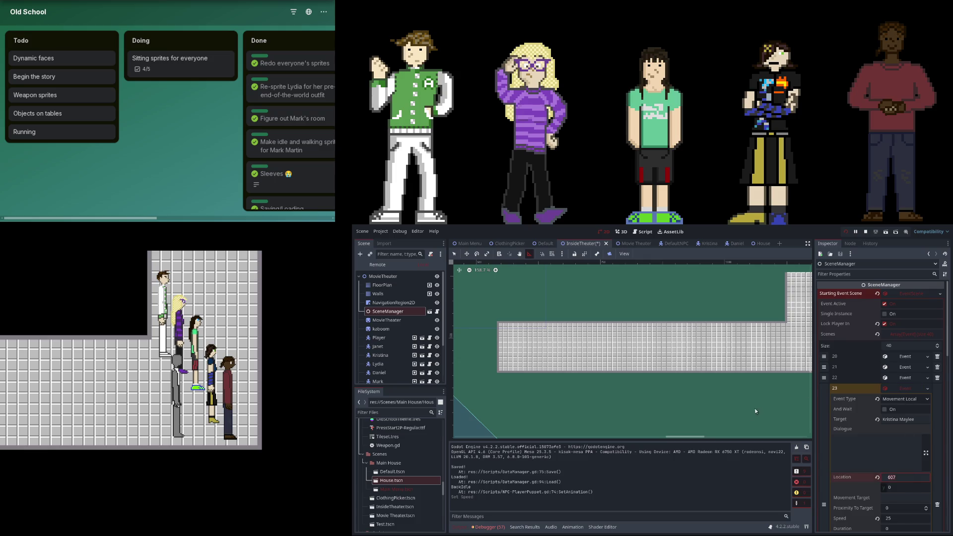
{"action": "scroll", "coordinate": [893, 447], "scroll_direction": "down", "scroll_amount": 2}
{"action": "left_click", "coordinate": [899, 457]}
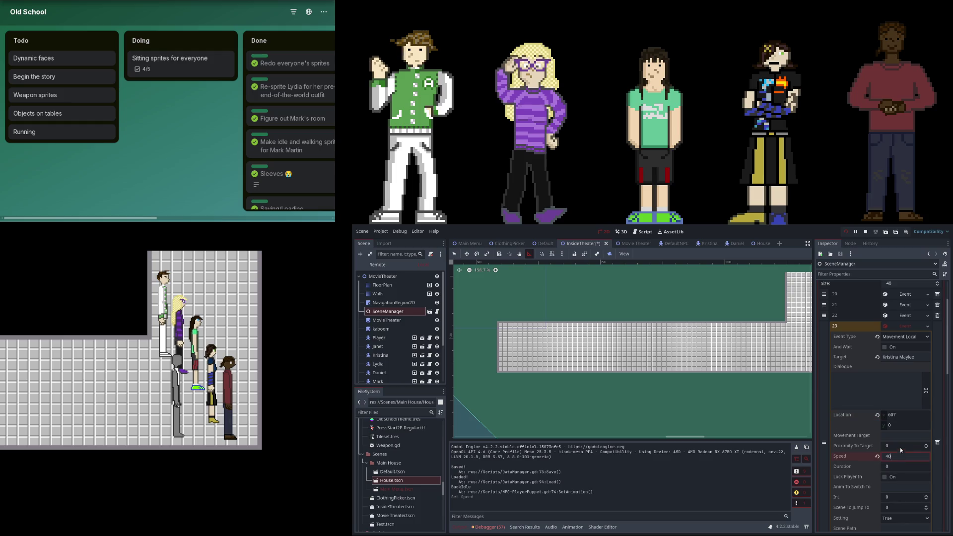
- Expand Mark Martin's event and Janet Garrison's event 22
{"action": "scroll", "coordinate": [887, 338], "scroll_direction": "up", "scroll_amount": 1}
{"action": "left_click", "coordinate": [904, 357]}
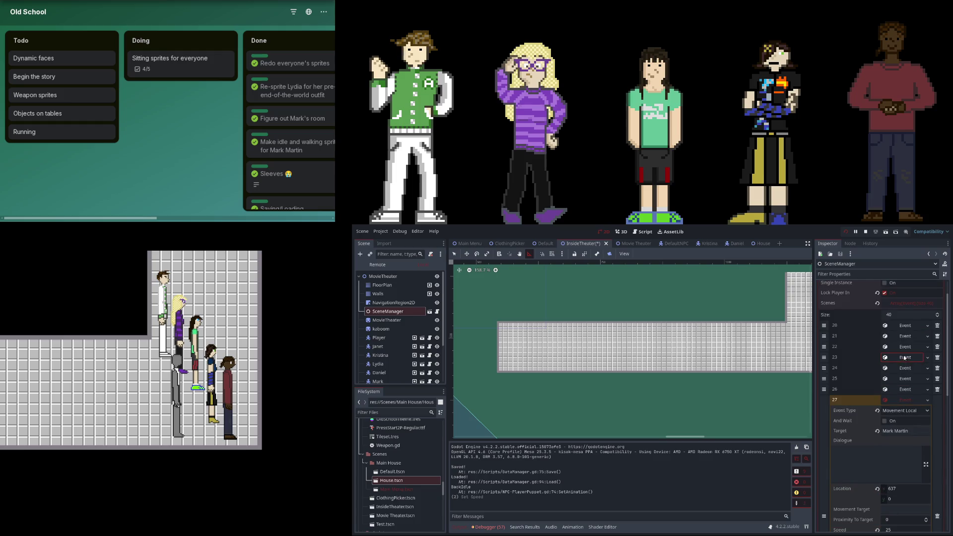
{"action": "left_click", "coordinate": [905, 349]}
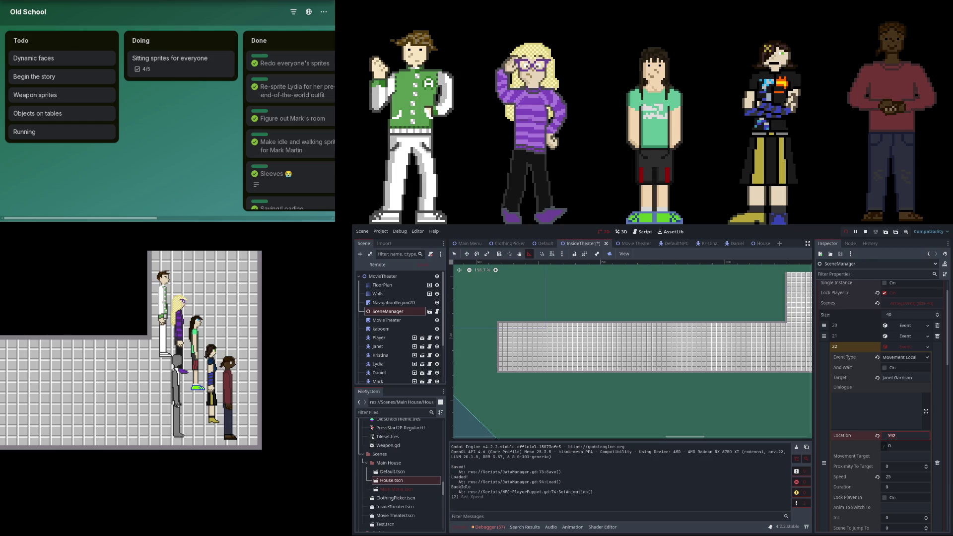
- Set Janet's speed to 58.088, check Daniel's event 20 (location 577, speed 25), and measure the floor
{"action": "left_click_drag", "start_coordinate": [886, 478], "coordinate": [914, 476]}
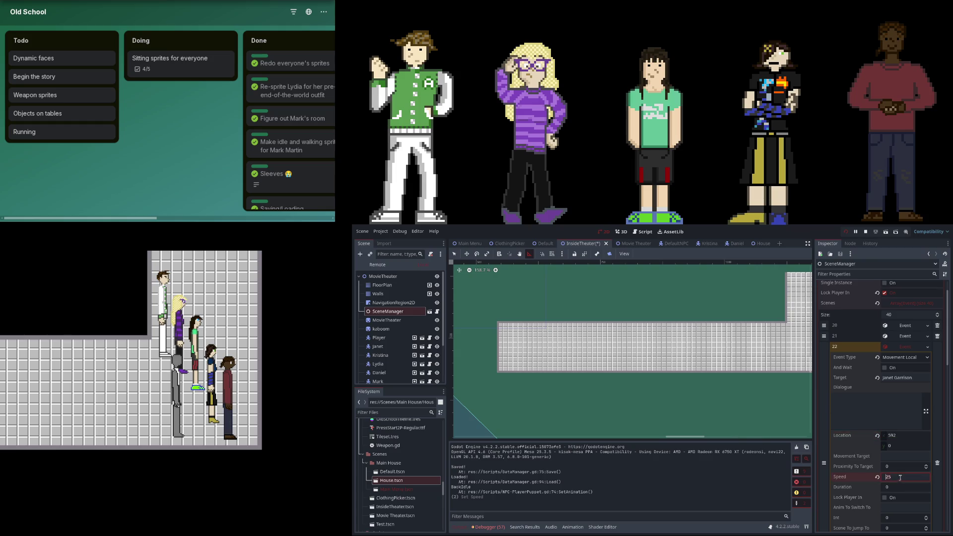
{"action": "left_click", "coordinate": [910, 325]}
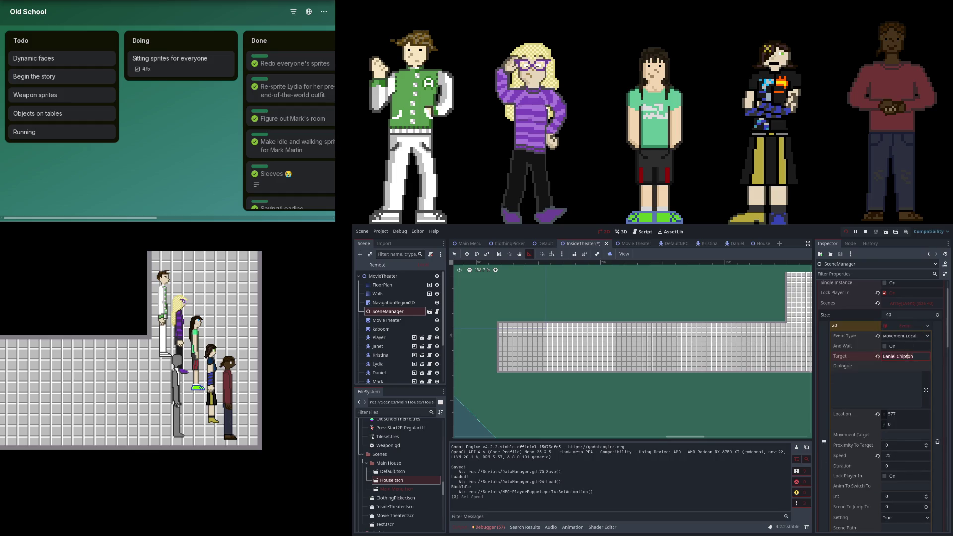
{"action": "left_click", "coordinate": [889, 415]}
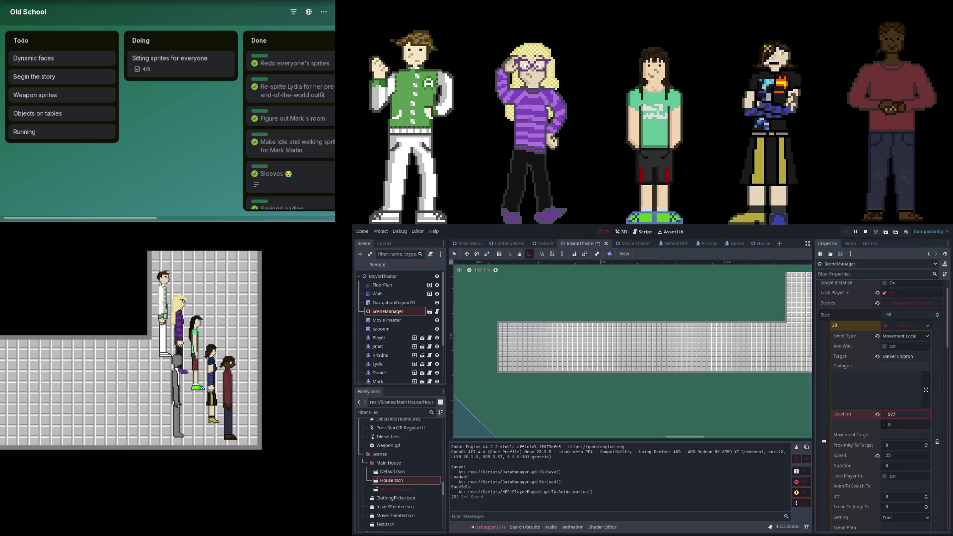
{"action": "left_click", "coordinate": [891, 457]}
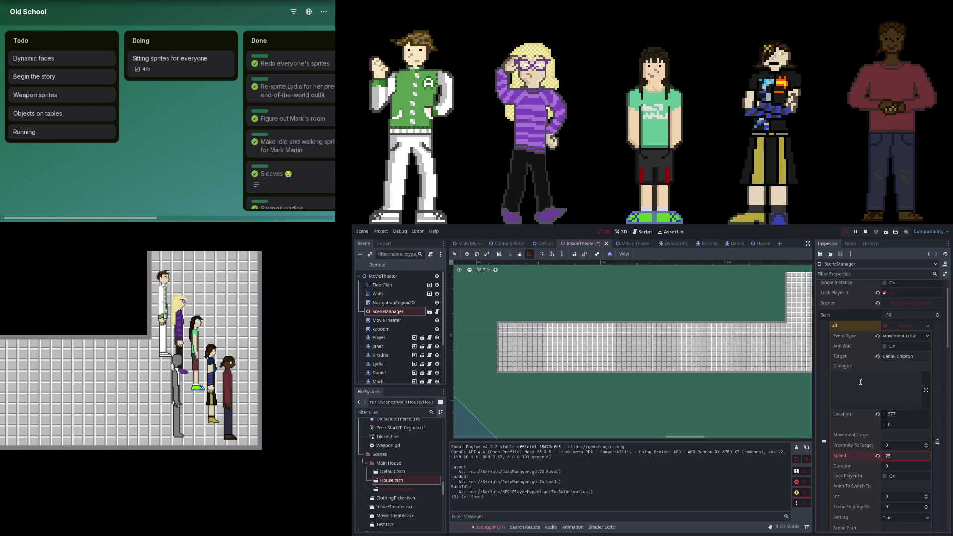
{"action": "left_click_drag", "start_coordinate": [504, 325], "coordinate": [791, 327]}
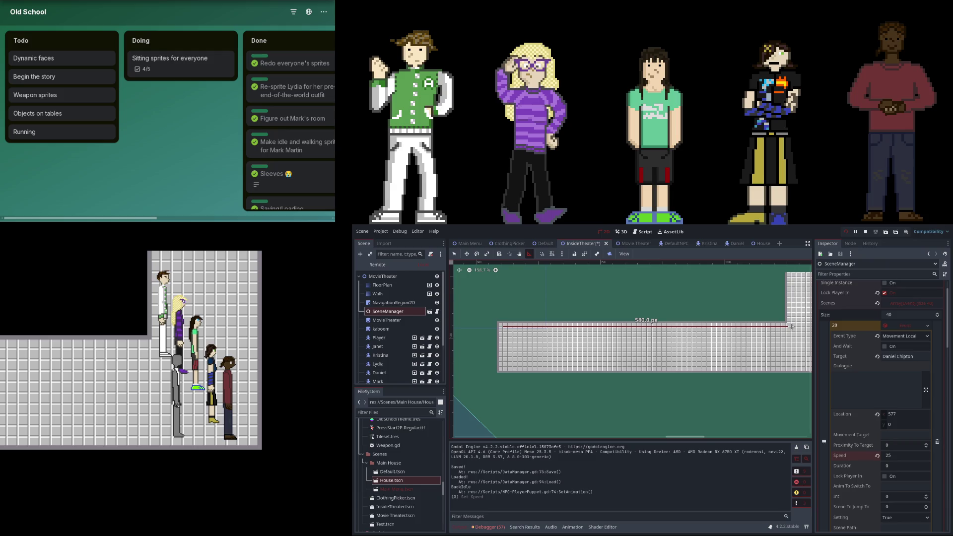
{"action": "left_click_drag", "start_coordinate": [792, 326], "coordinate": [504, 326]}
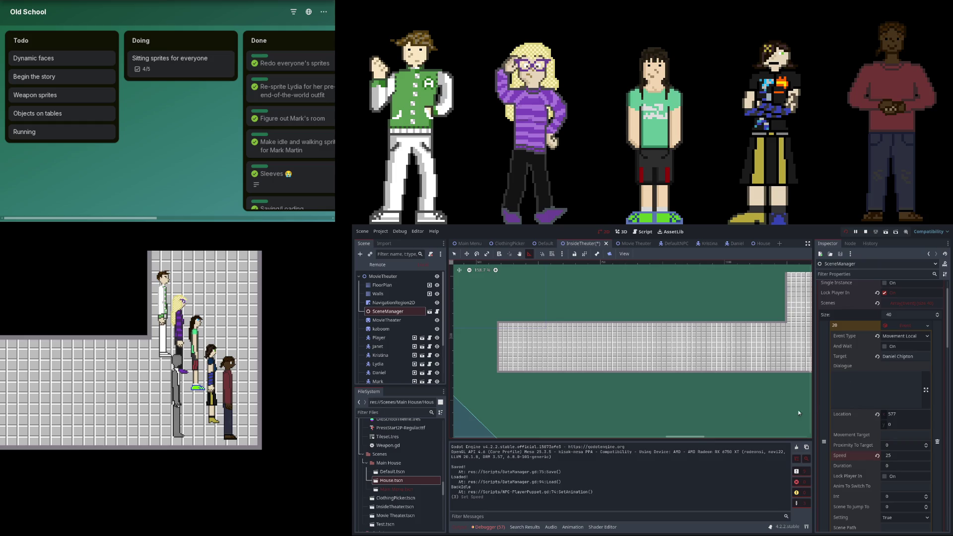
- Collapse Daniel Chipton's event 20 and stop the running game with F8
{"action": "scroll", "coordinate": [913, 326], "scroll_direction": "up", "scroll_amount": 3}
{"action": "left_click", "coordinate": [905, 356]}
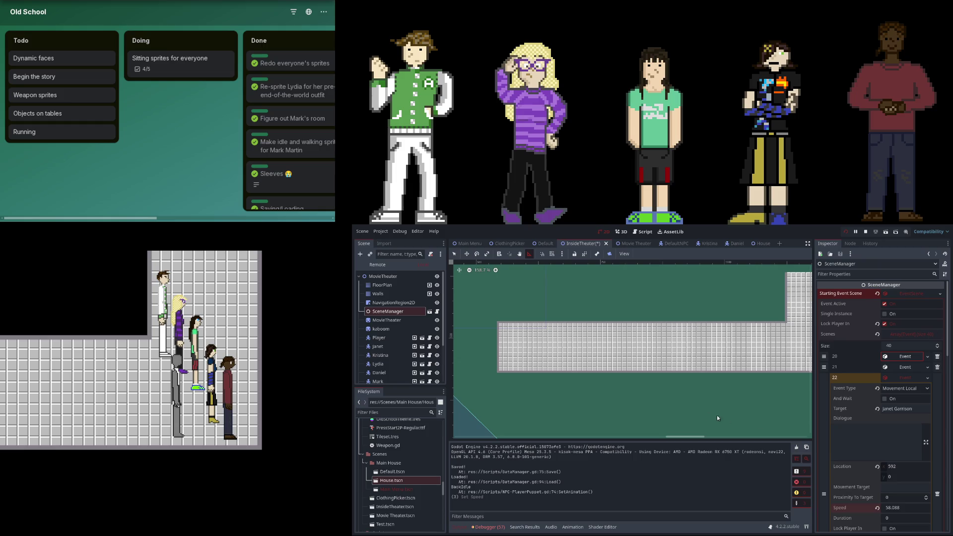
{"action": "scroll", "coordinate": [804, 393], "scroll_direction": "up", "scroll_amount": 1}
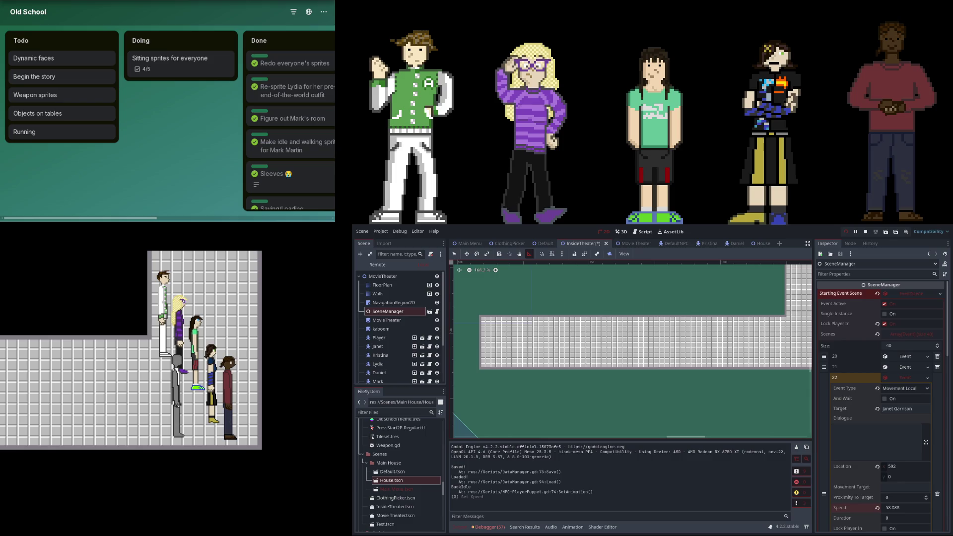
{"action": "key", "text": "F8"}
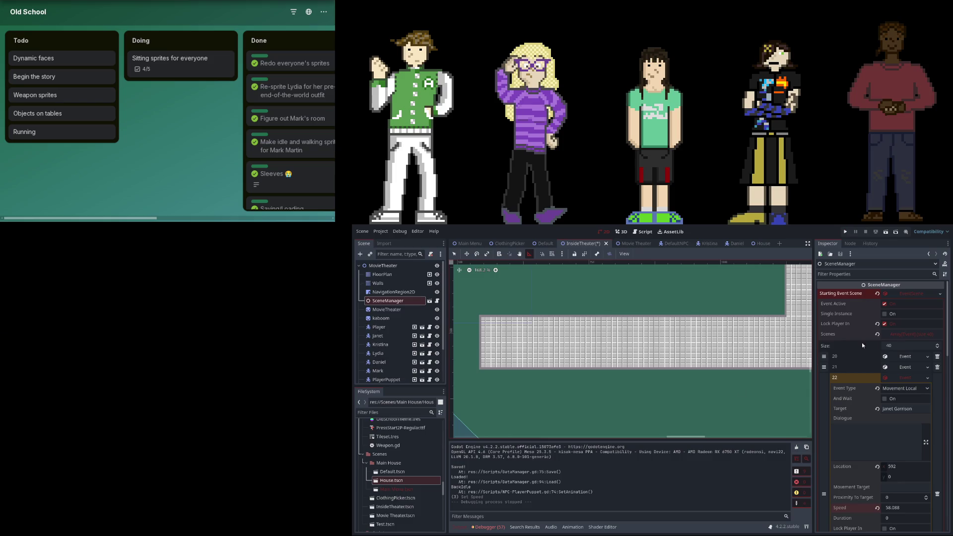
{"action": "scroll", "coordinate": [798, 396], "scroll_direction": "down", "scroll_amount": 2}
{"action": "scroll", "coordinate": [856, 393], "scroll_direction": "down", "scroll_amount": 3}
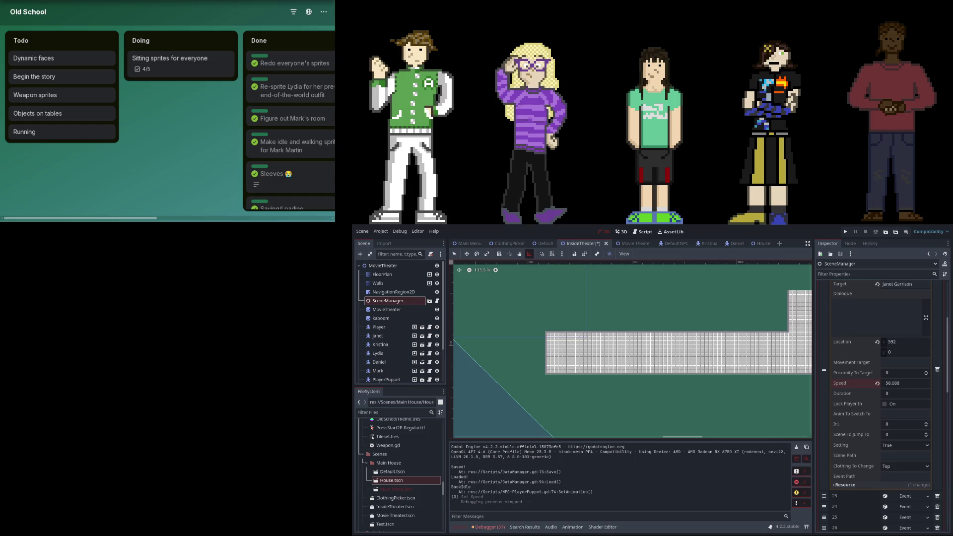
- Set Lydia Flynt's event 25 walk speed to 25.6028938907
{"action": "scroll", "coordinate": [864, 395], "scroll_direction": "up", "scroll_amount": 3}
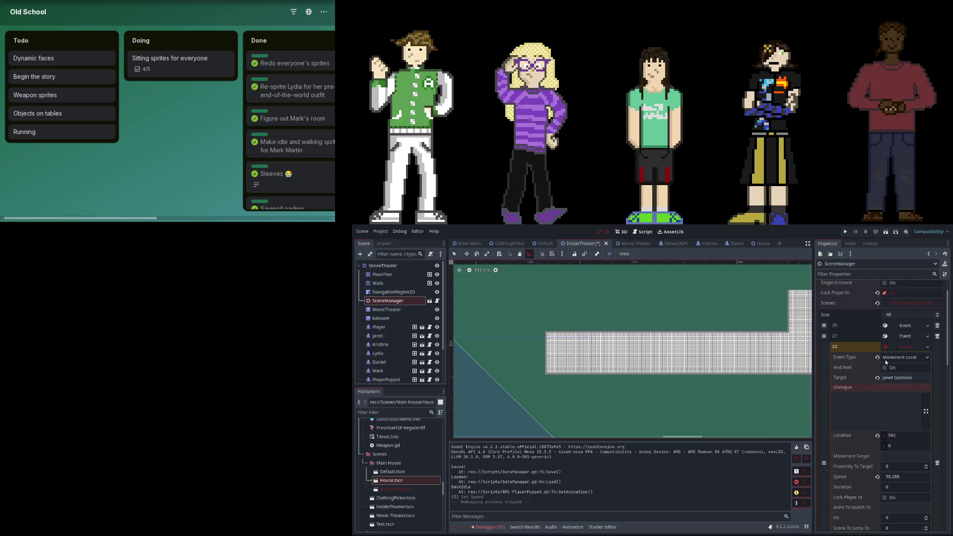
{"action": "scroll", "coordinate": [886, 362], "scroll_direction": "down", "scroll_amount": 10}
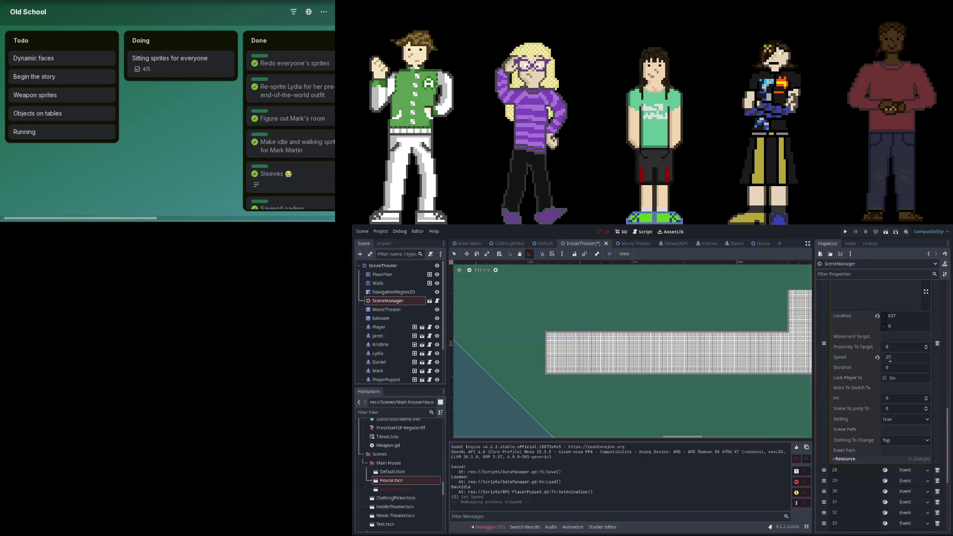
{"action": "scroll", "coordinate": [890, 359], "scroll_direction": "down", "scroll_amount": 3}
{"action": "scroll", "coordinate": [895, 377], "scroll_direction": "up", "scroll_amount": 6}
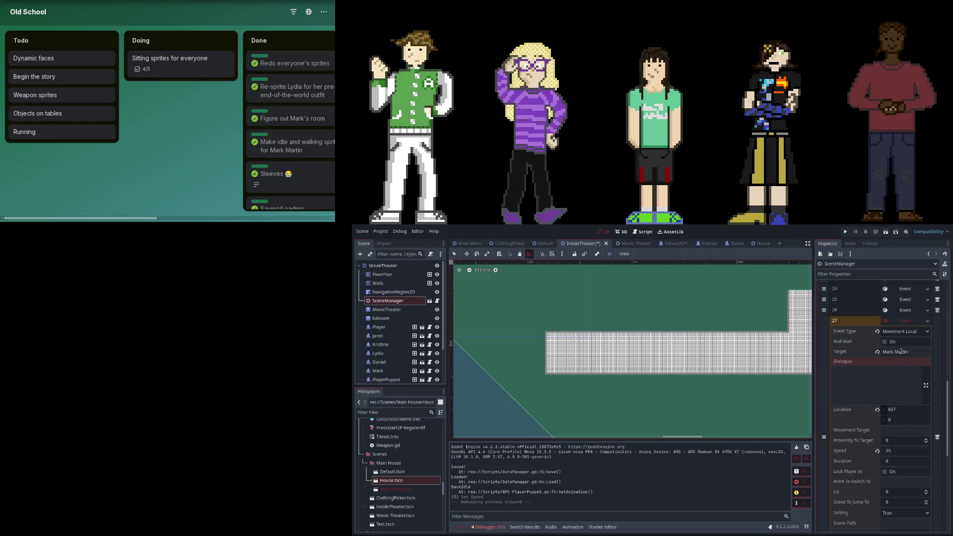
{"action": "left_click", "coordinate": [906, 299]}
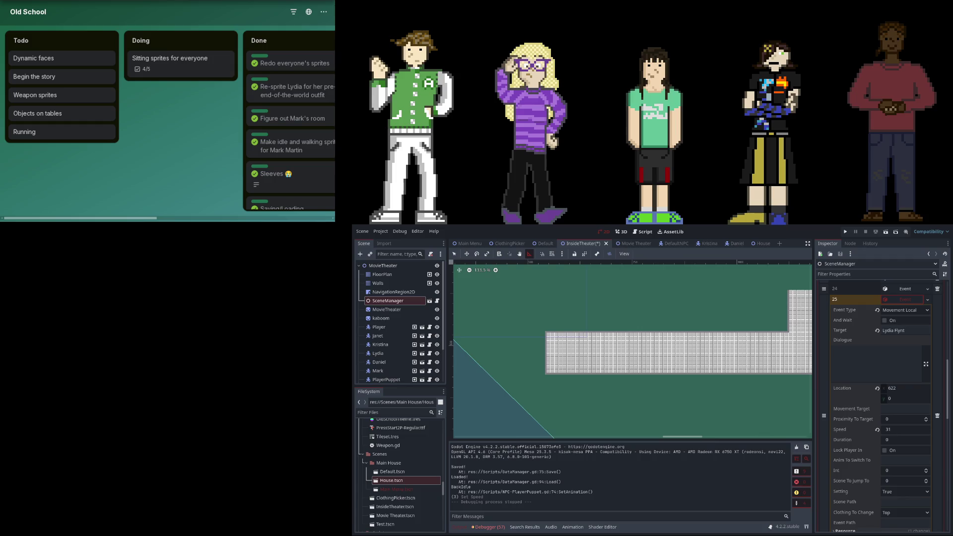
{"action": "left_click", "coordinate": [889, 430]}
{"action": "type", "text": "25.6028938907"}
{"action": "key", "text": "Return"}
- Review Kristina's location and speed, and commit event 22's walk speed edit
{"action": "scroll", "coordinate": [903, 298], "scroll_direction": "up", "scroll_amount": 5}
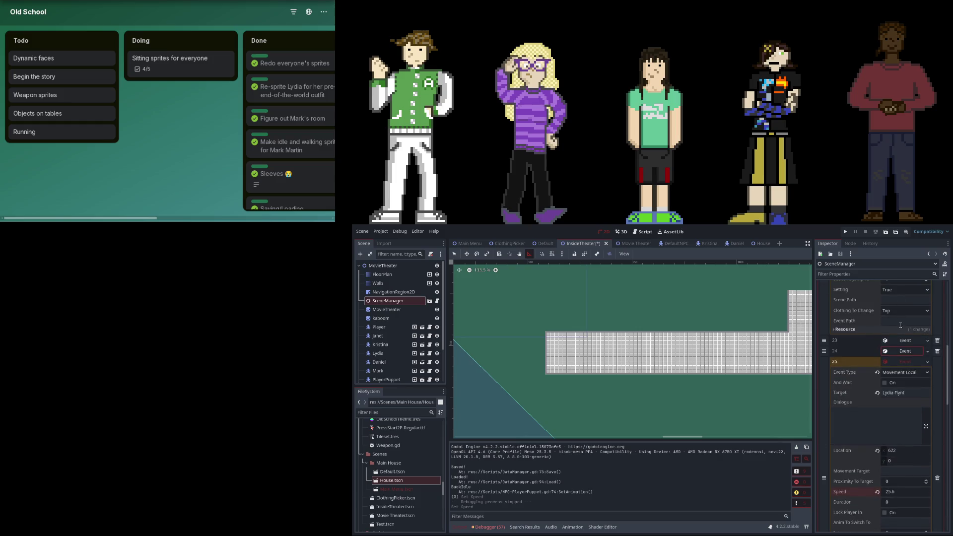
{"action": "left_click", "coordinate": [888, 429]}
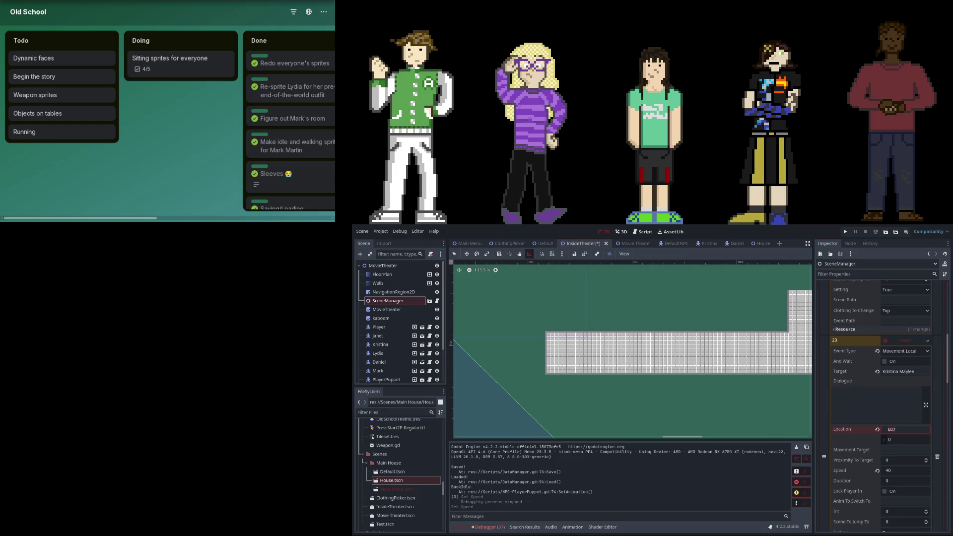
{"action": "left_click", "coordinate": [896, 472]}
{"action": "type", "text": "25.2"}
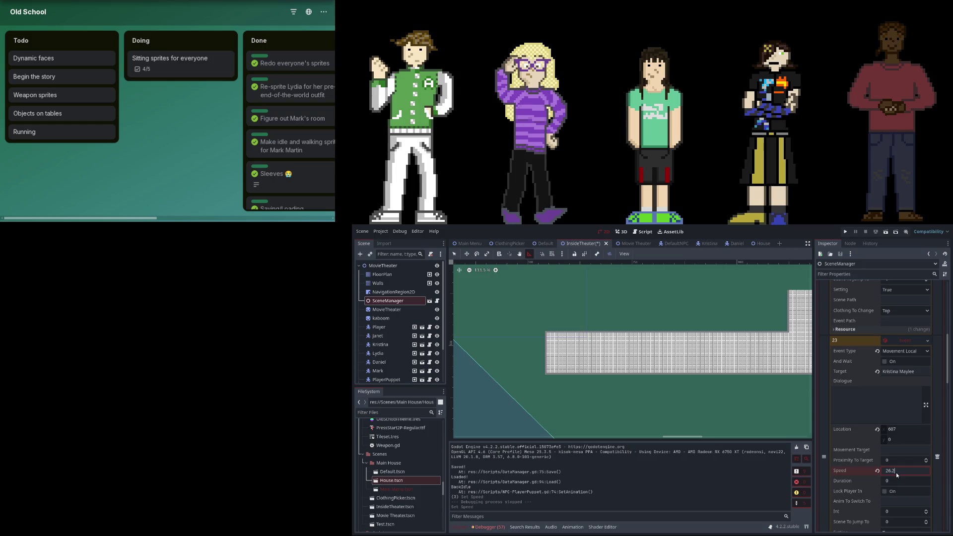
{"action": "key", "text": "Return"}
{"action": "scroll", "coordinate": [911, 428], "scroll_direction": "up", "scroll_amount": 5}
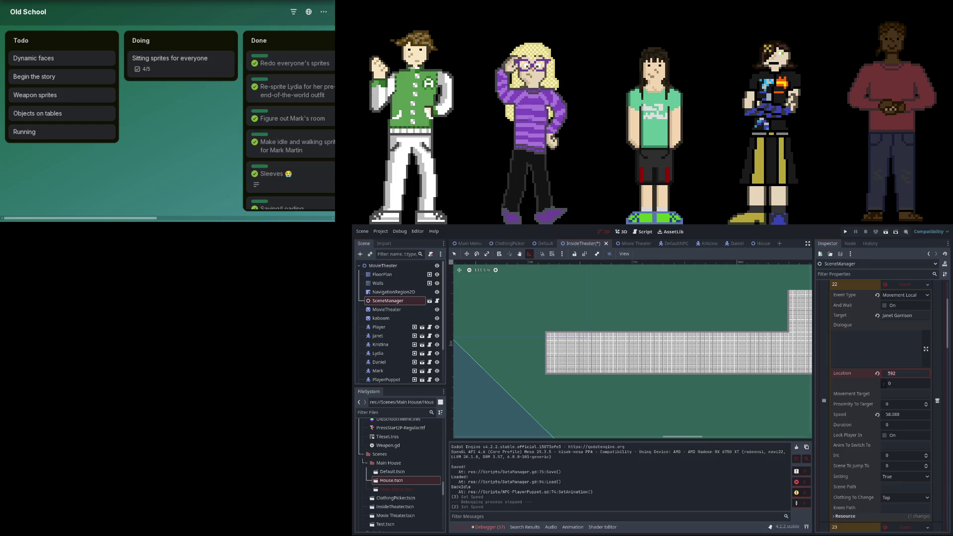
{"action": "left_click", "coordinate": [906, 415]}
- Set event 20's walk speed to 27.6, save the InsideTheater scene, and run the game
{"action": "scroll", "coordinate": [895, 418], "scroll_direction": "up", "scroll_amount": 10}
{"action": "left_click", "coordinate": [898, 356]}
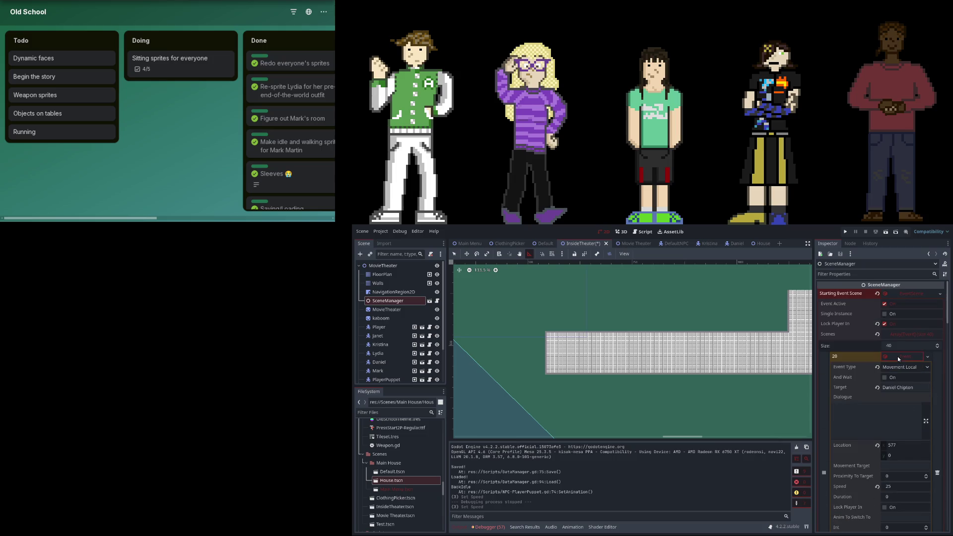
{"action": "left_click", "coordinate": [889, 445]}
{"action": "left_click", "coordinate": [906, 488]}
{"action": "type", "text": "27.6"}
{"action": "key", "text": "Return"}
{"action": "left_click", "coordinate": [845, 231]}
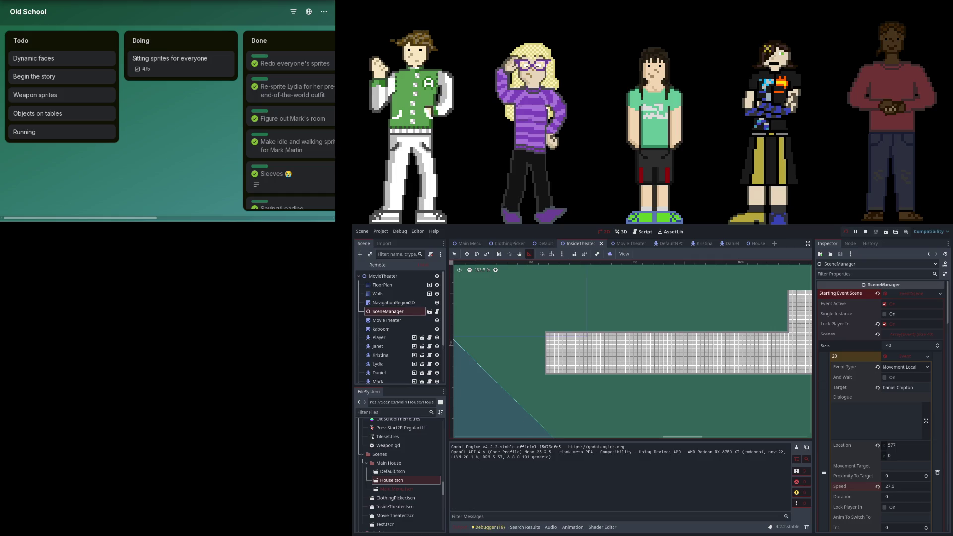
{"action": "left_click", "coordinate": [82, 402]}
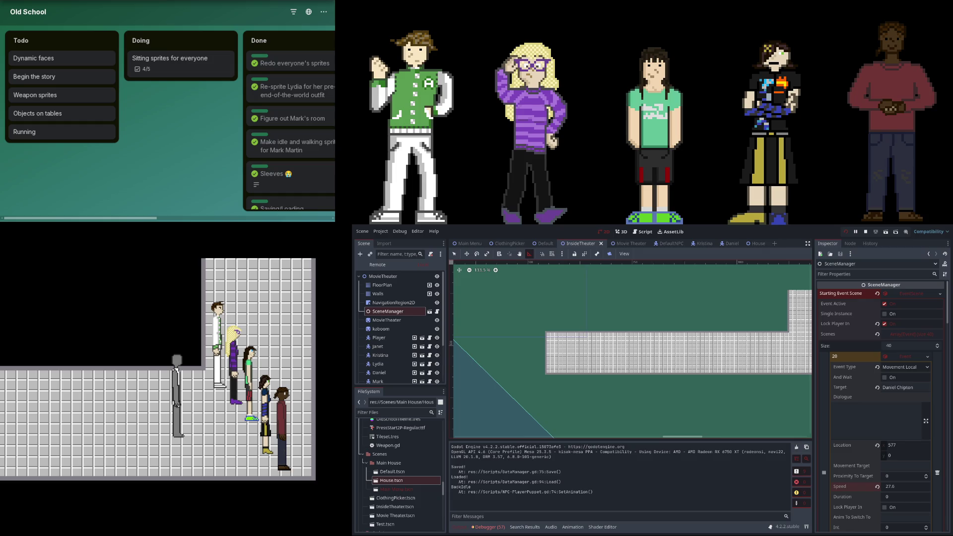
- Commit event 25's walk speed of 23.4
{"action": "scroll", "coordinate": [857, 437], "scroll_direction": "down", "scroll_amount": 5}
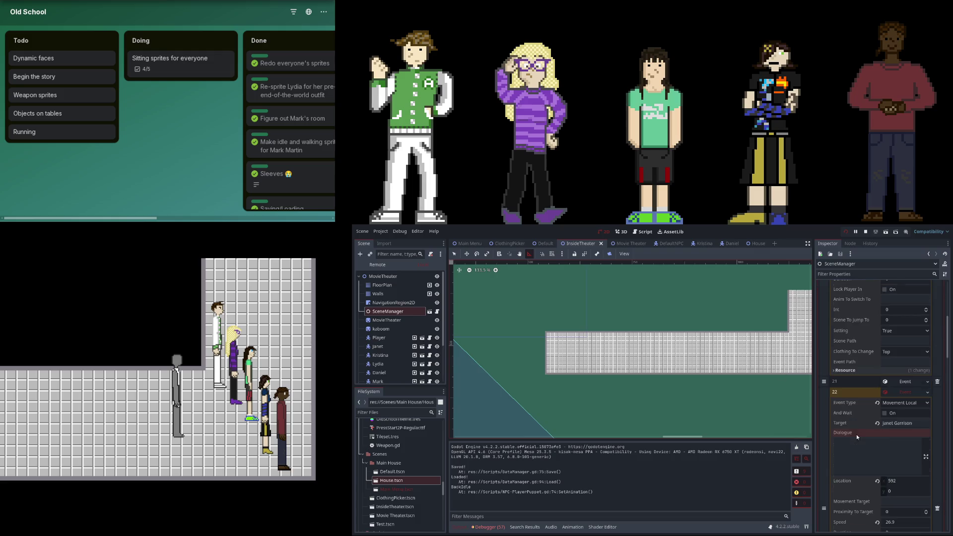
{"action": "scroll", "coordinate": [879, 405], "scroll_direction": "down", "scroll_amount": 5}
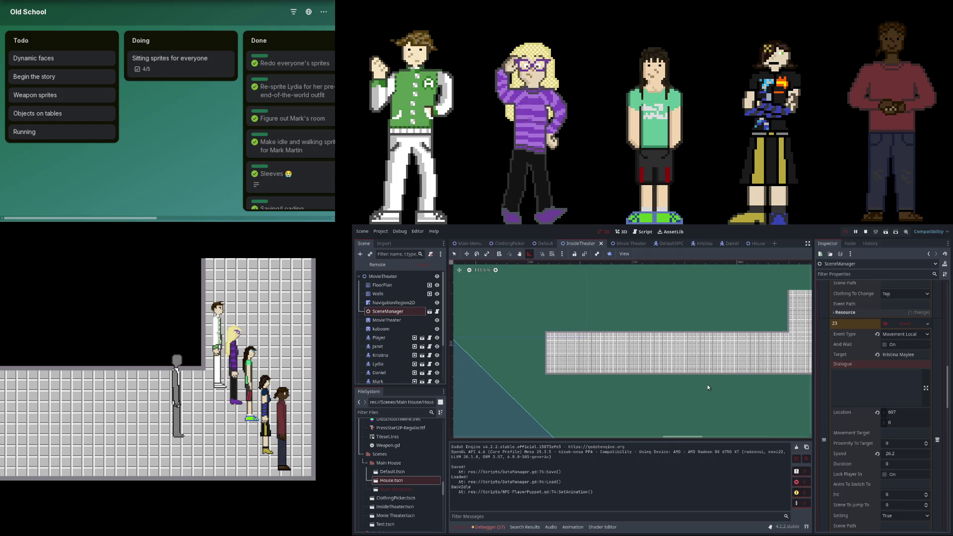
{"action": "scroll", "coordinate": [709, 388], "scroll_direction": "down", "scroll_amount": 2}
{"action": "scroll", "coordinate": [890, 378], "scroll_direction": "down", "scroll_amount": 5}
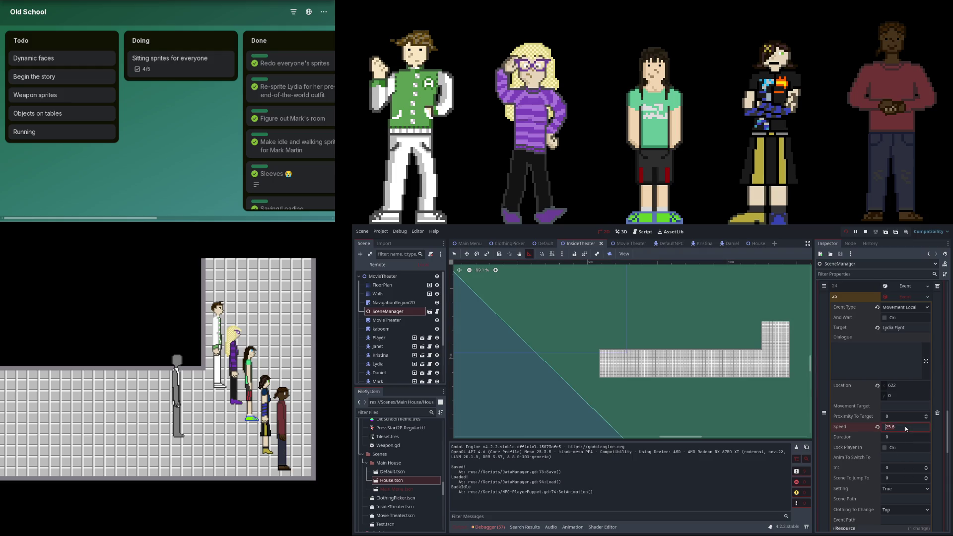
{"action": "key", "text": "Return"}
- Lower event 23's walk speed to 22.9
{"action": "scroll", "coordinate": [901, 380], "scroll_direction": "up", "scroll_amount": 7}
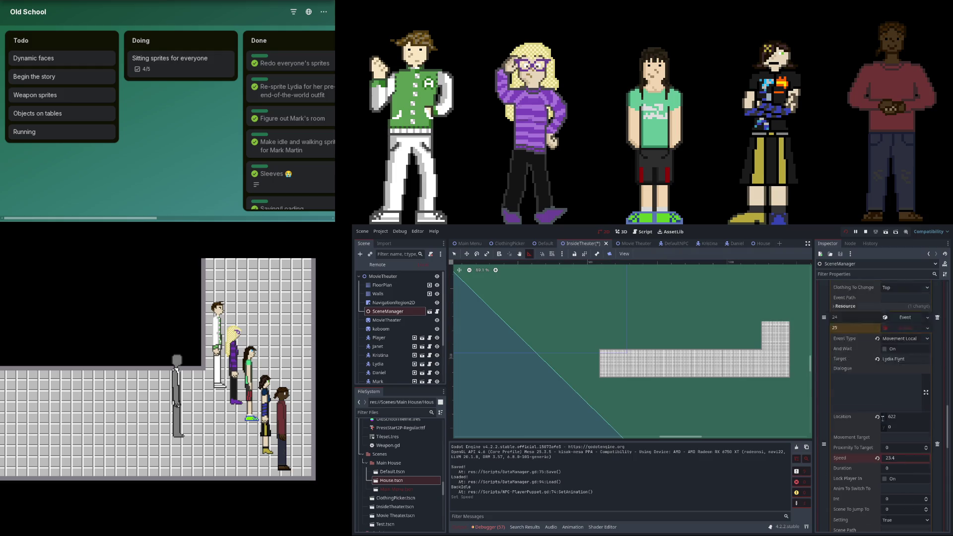
{"action": "scroll", "coordinate": [902, 380], "scroll_direction": "up", "scroll_amount": 2}
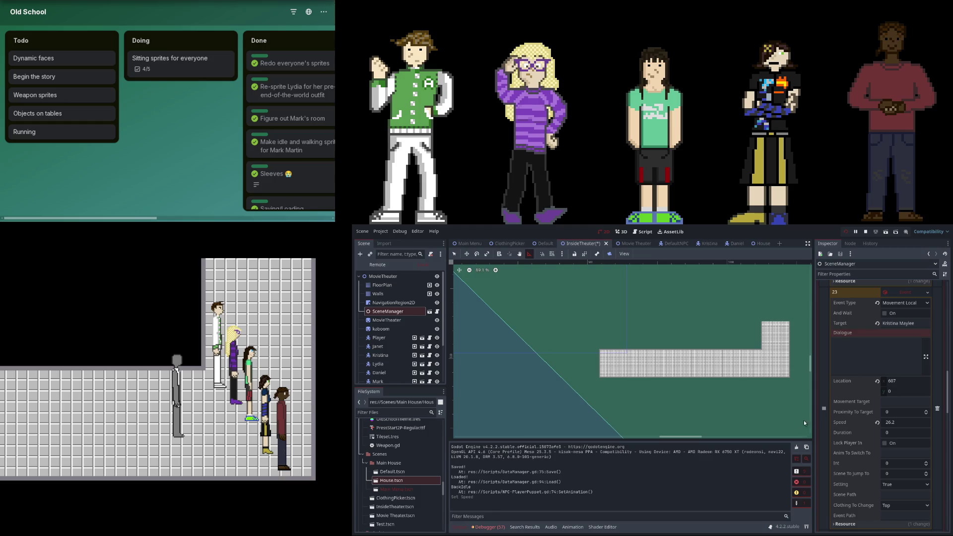
{"action": "left_click", "coordinate": [899, 423]}
{"action": "type", "text": "22.9"}
{"action": "key", "text": "Return"}
- Lower event 22's speed, drag event 20's speed to 21.7, then stop and rerun the game
{"action": "scroll", "coordinate": [912, 397], "scroll_direction": "up", "scroll_amount": 3}
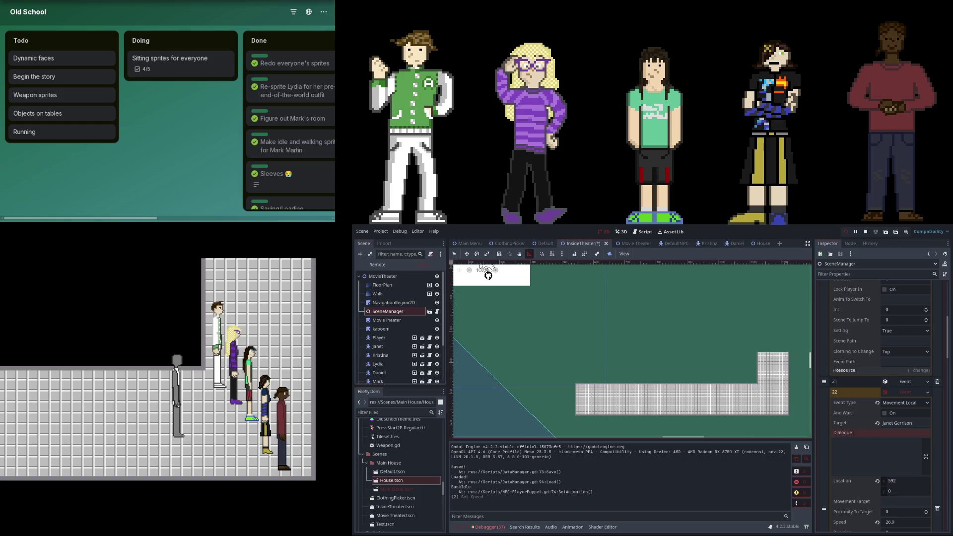
{"action": "left_click", "coordinate": [908, 522]}
{"action": "type", "text": "2"}
{"action": "scroll", "coordinate": [901, 439], "scroll_direction": "up", "scroll_amount": 10}
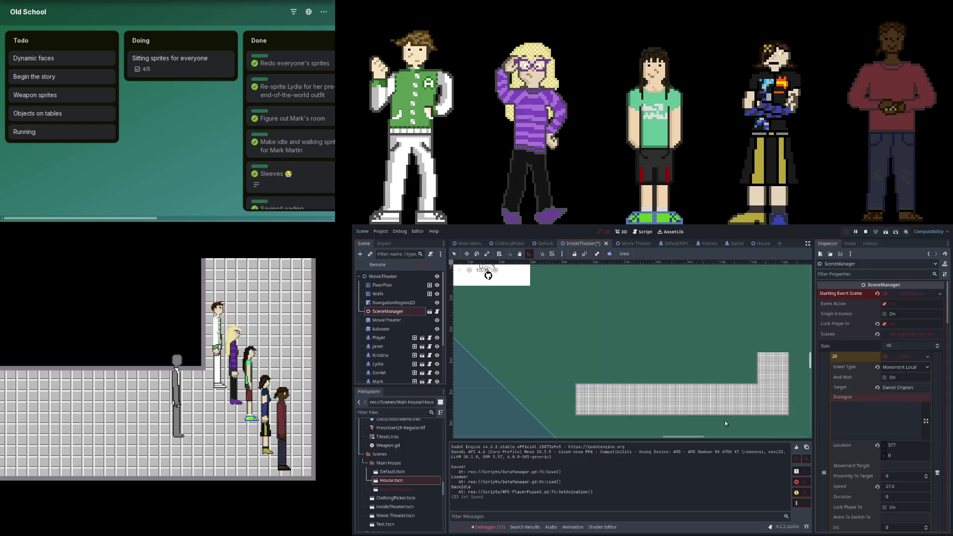
{"action": "left_click_drag", "start_coordinate": [902, 491], "coordinate": [881, 491]}
{"action": "left_click", "coordinate": [850, 233]}
{"action": "key", "text": "F5"}
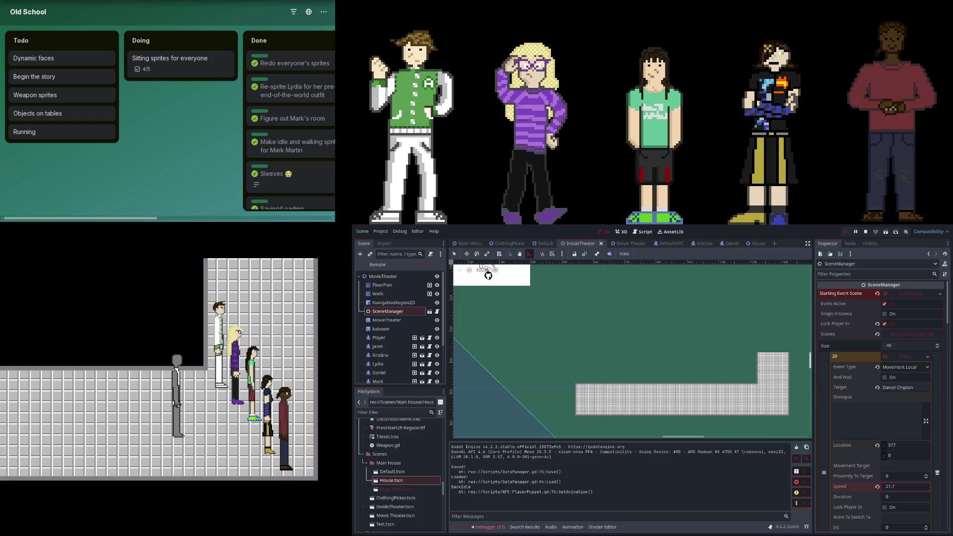
- Confirm event 20's walk speed of 21.7
{"action": "key", "text": "Return"}
- Set event 25's walk speed to 23
{"action": "scroll", "coordinate": [892, 353], "scroll_direction": "down", "scroll_amount": 3}
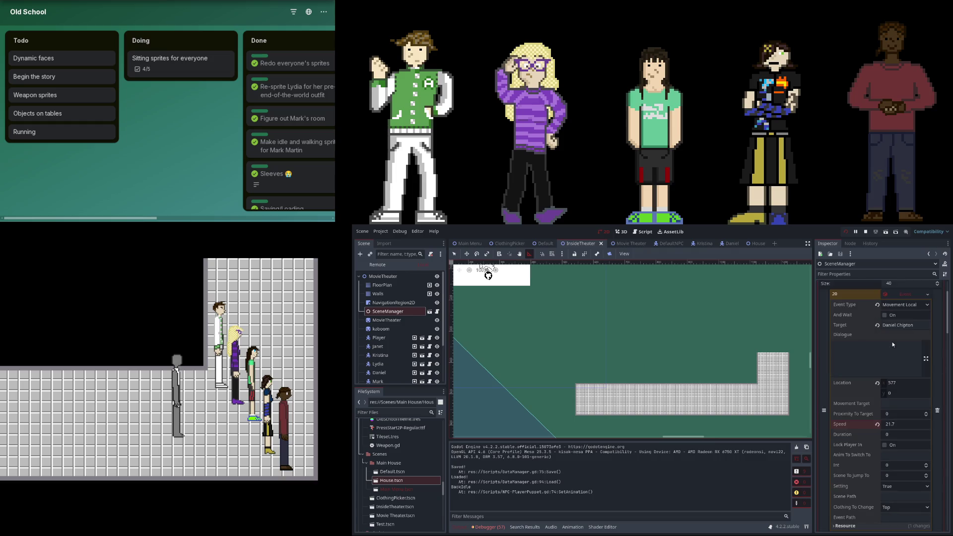
{"action": "scroll", "coordinate": [889, 341], "scroll_direction": "down", "scroll_amount": 10}
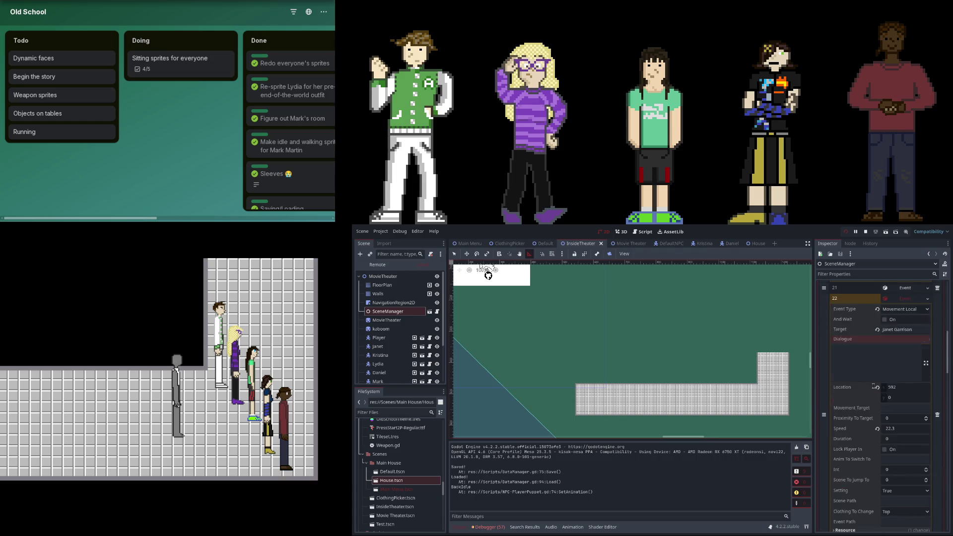
{"action": "scroll", "coordinate": [885, 405], "scroll_direction": "down", "scroll_amount": 10}
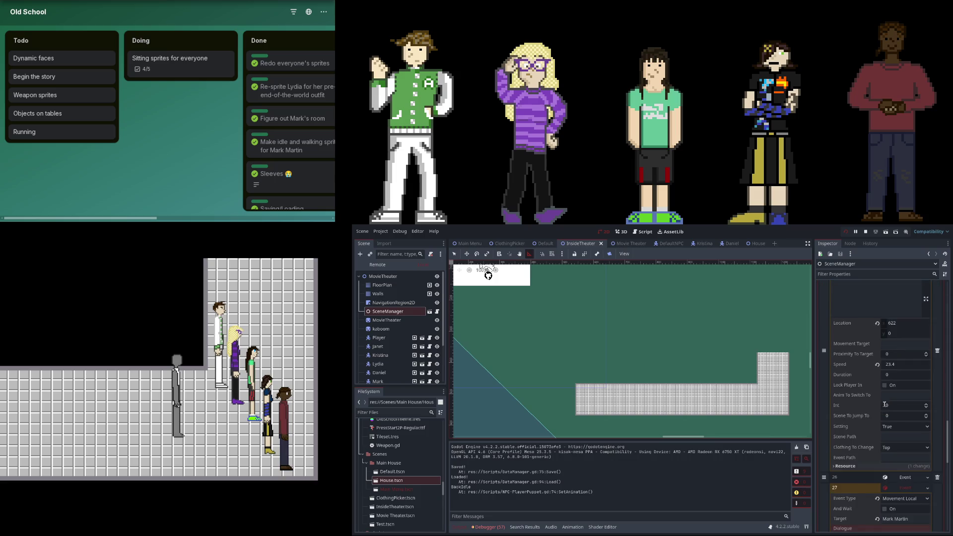
{"action": "scroll", "coordinate": [883, 401], "scroll_direction": "up", "scroll_amount": 5}
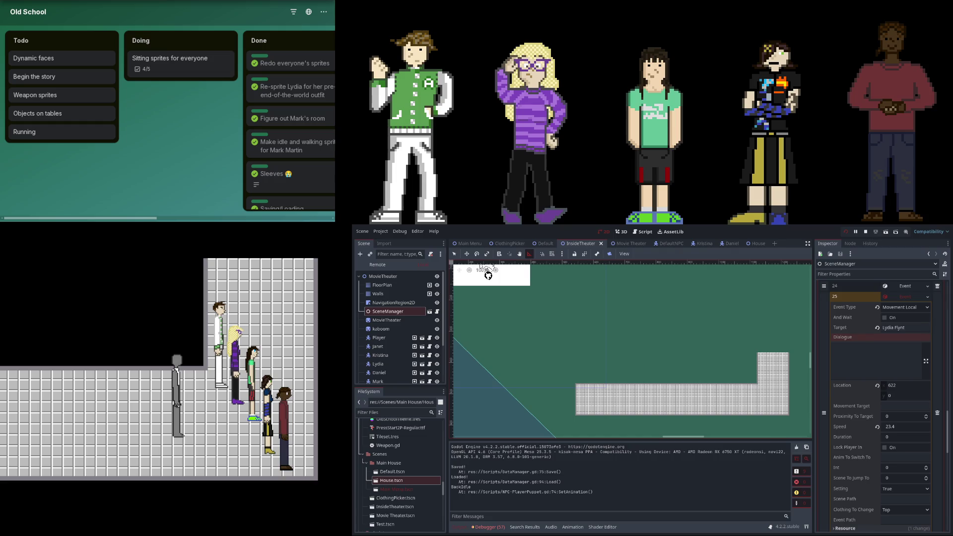
{"action": "left_click", "coordinate": [895, 427]}
{"action": "type", "text": "23"}
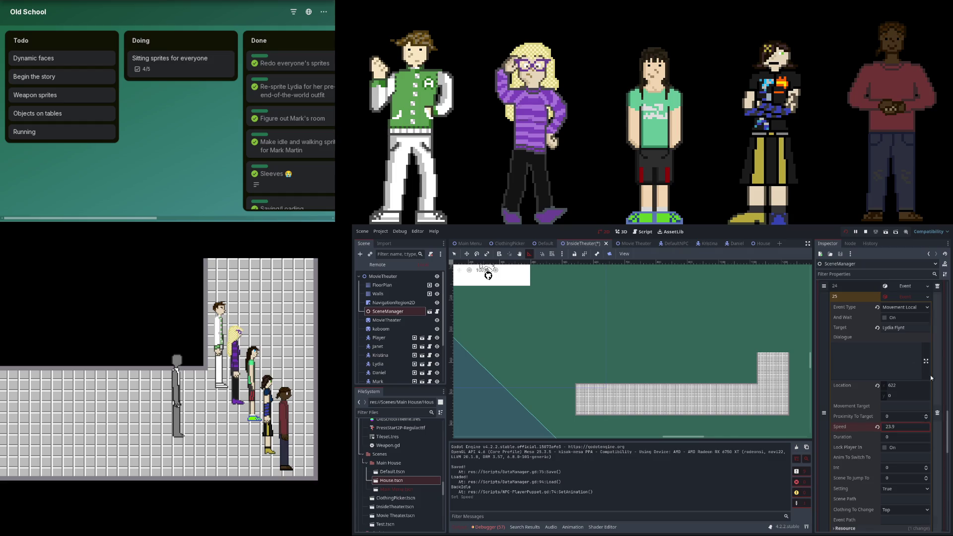
{"action": "key", "text": "Return"}
- Change event 23's walk speed to 23.3
{"action": "scroll", "coordinate": [919, 405], "scroll_direction": "up", "scroll_amount": 3}
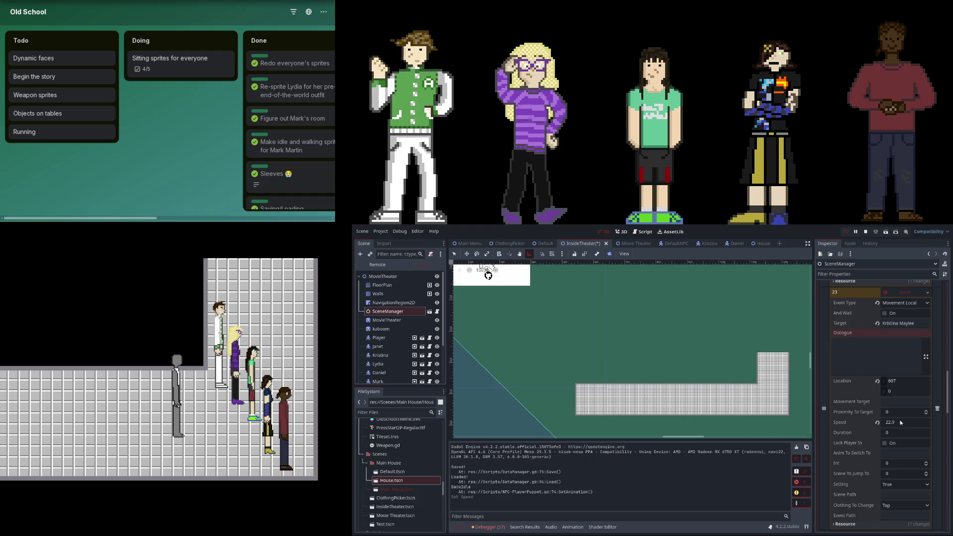
{"action": "type", "text": ".3"}
{"action": "key", "text": "Return"}
- Stop the running game and save the InsideTheater scene
{"action": "scroll", "coordinate": [889, 413], "scroll_direction": "up", "scroll_amount": 5}
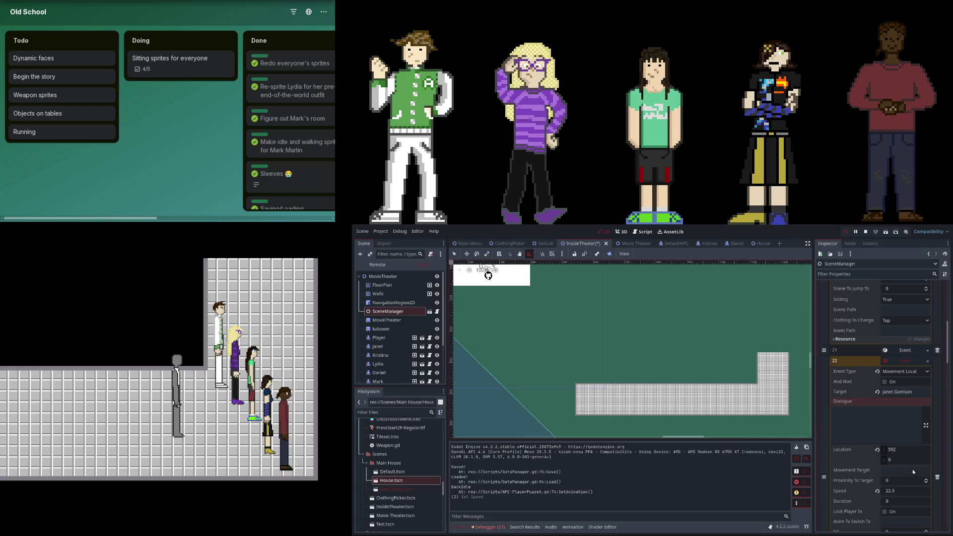
{"action": "scroll", "coordinate": [885, 446], "scroll_direction": "up", "scroll_amount": 5}
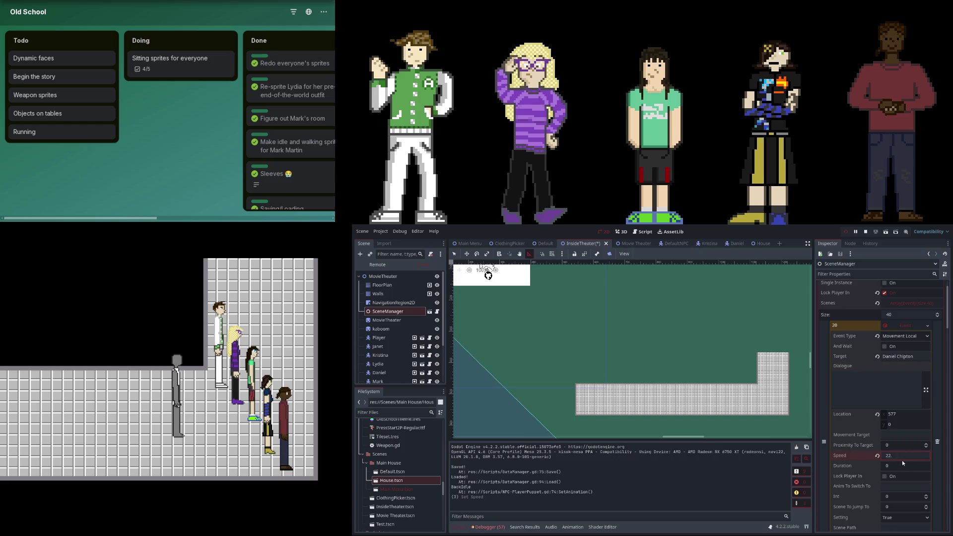
{"action": "type", "text": ".6"}
{"action": "left_click", "coordinate": [847, 234]}
{"action": "key", "text": "ctrl+s"}
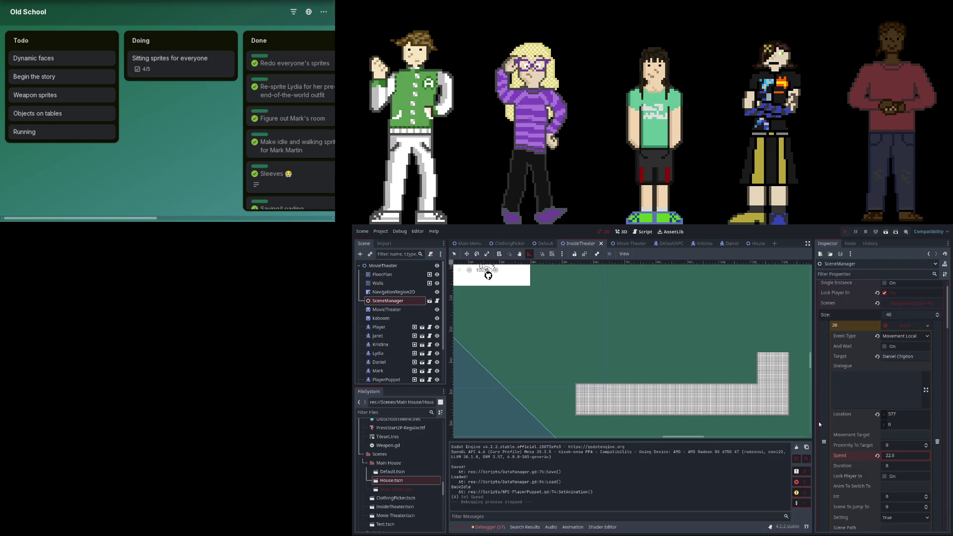
- Run the current scene with F6 to check the characters' walking timing
{"action": "key", "text": "F6"}
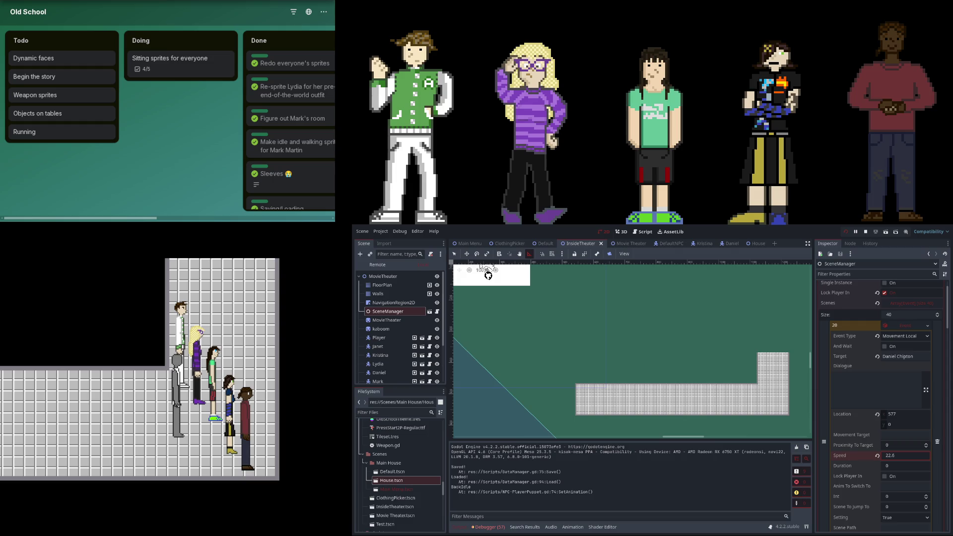
- Scroll the Inspector down to Janet Garrison's event 22 to check location 592 and speed 23.2
{"action": "scroll", "coordinate": [851, 405], "scroll_direction": "down", "scroll_amount": 5}
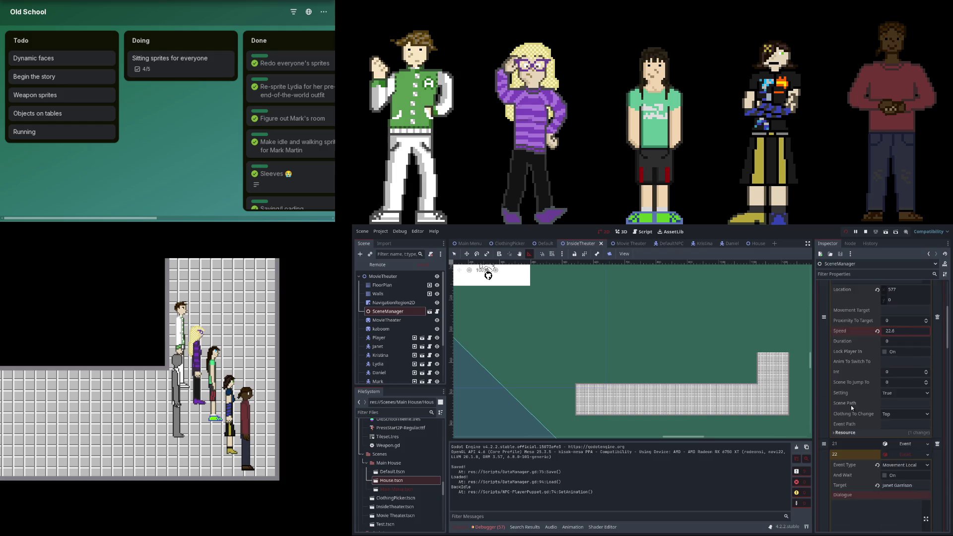